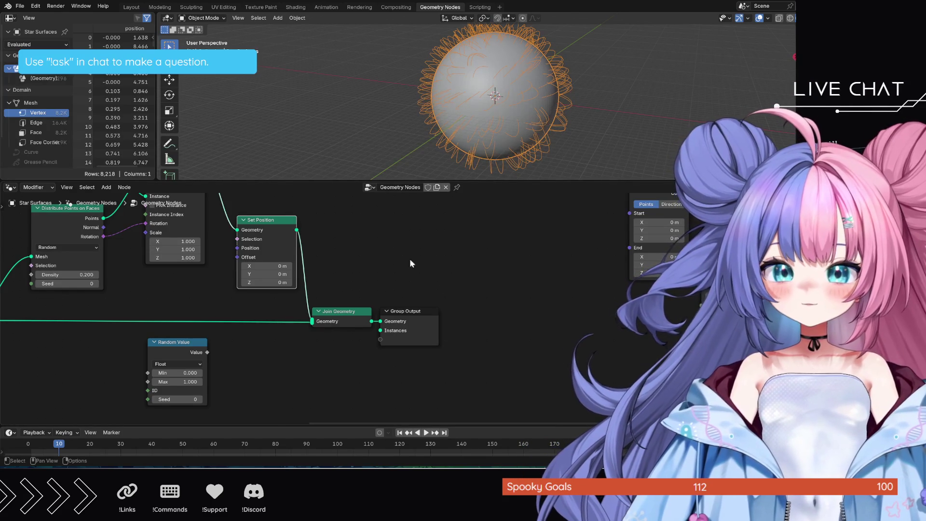
# Drag the Set Position and Join Geometry nodes rightward to open space after Instance on Points
pyautogui.moveTo(364, 242)
pyautogui.mouseDown(button='middle')
pyautogui.moveTo(502, 310)
pyautogui.moveTo(500, 297)
pyautogui.mouseUp(button='middle')
pyautogui.moveTo(368, 236)
pyautogui.mouseDown()
pyautogui.moveTo(453, 341)
pyautogui.moveTo(611, 391)
pyautogui.mouseUp()
pyautogui.moveTo(412, 274); pyautogui.dragTo(576, 276)
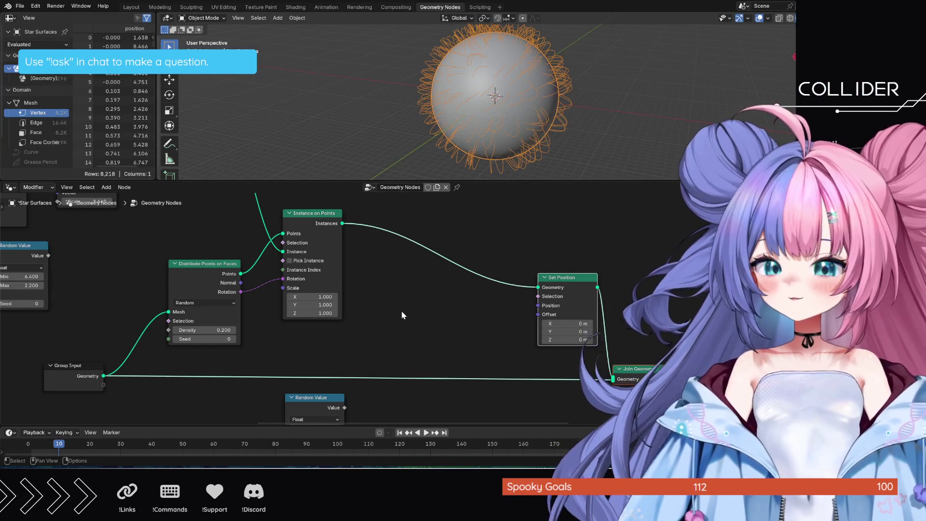
pyautogui.click(383, 303)
# Add a Scale Instances node onto the link before Set Position
pyautogui.hotkey('shift', 'a')
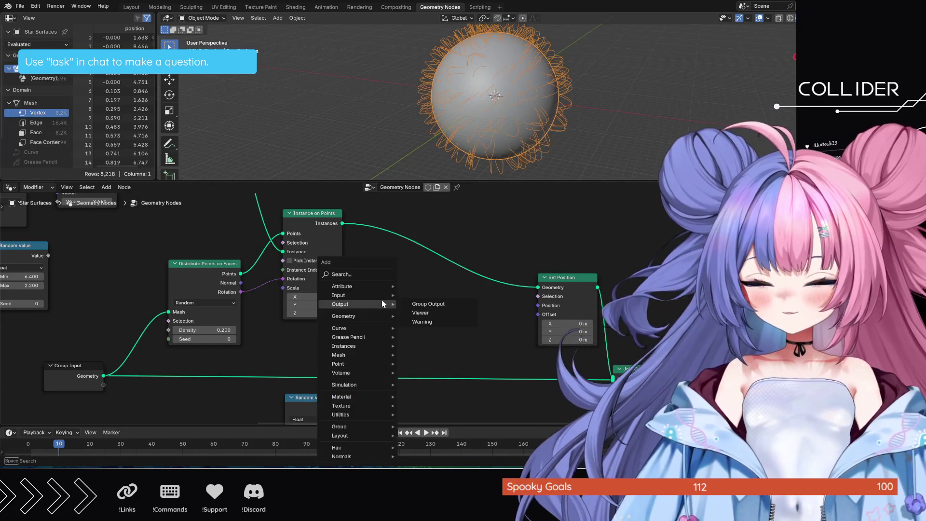
pyautogui.write('scale')
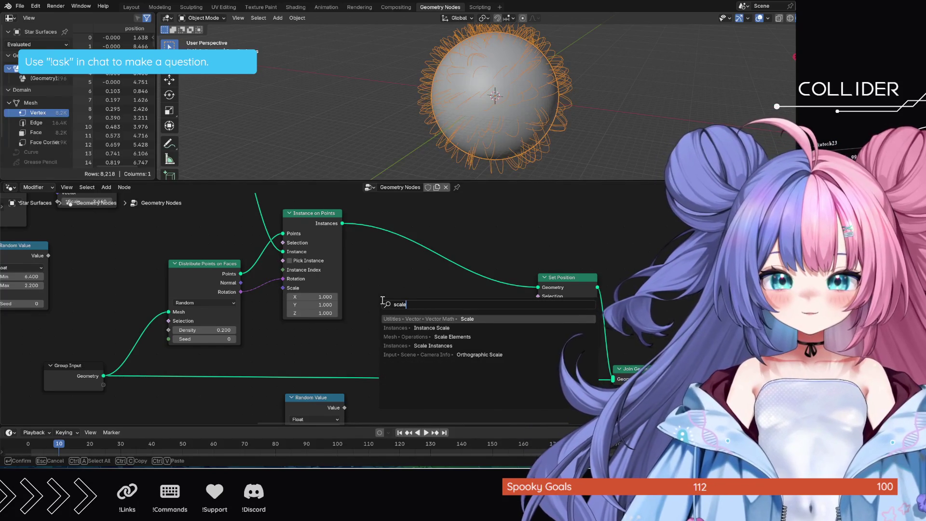
pyautogui.press('Down')
pyautogui.press('Down')
pyautogui.press('Down')
pyautogui.press('Return')
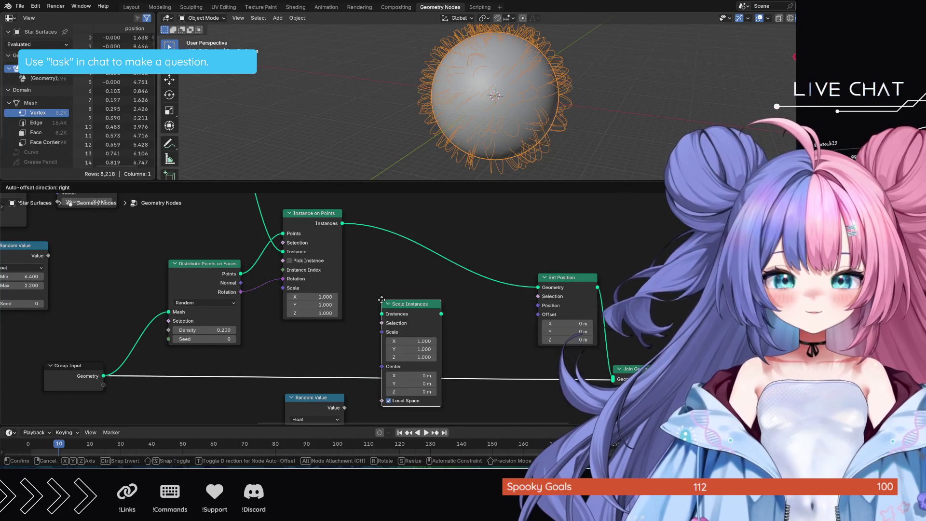
pyautogui.click(369, 232)
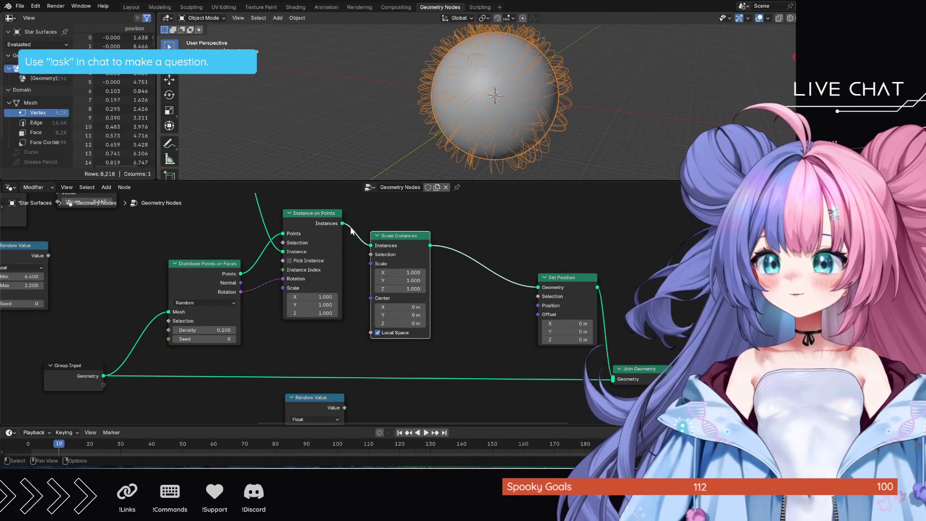
pyautogui.click(472, 282)
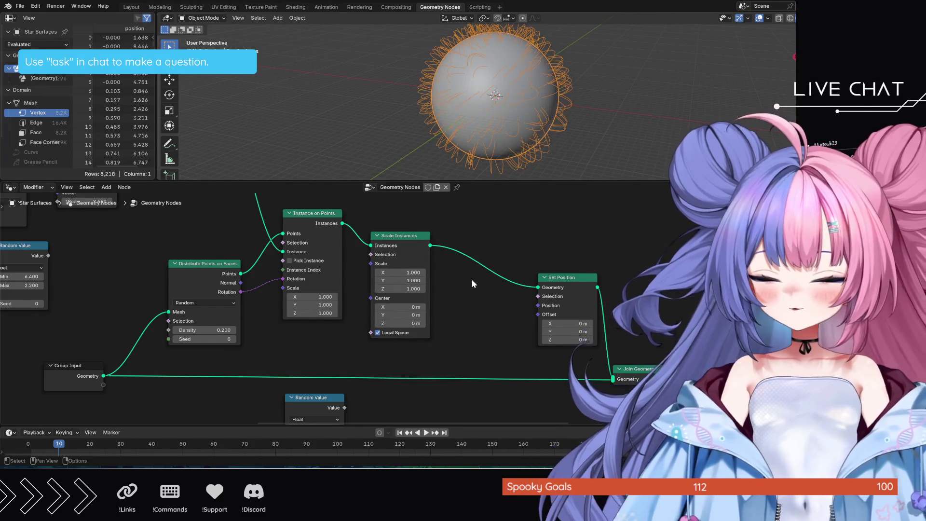
# Add a Rotate Instances node into the chain right after Scale Instances
pyautogui.hotkey('shift', 'a')
pyautogui.write('rotate')
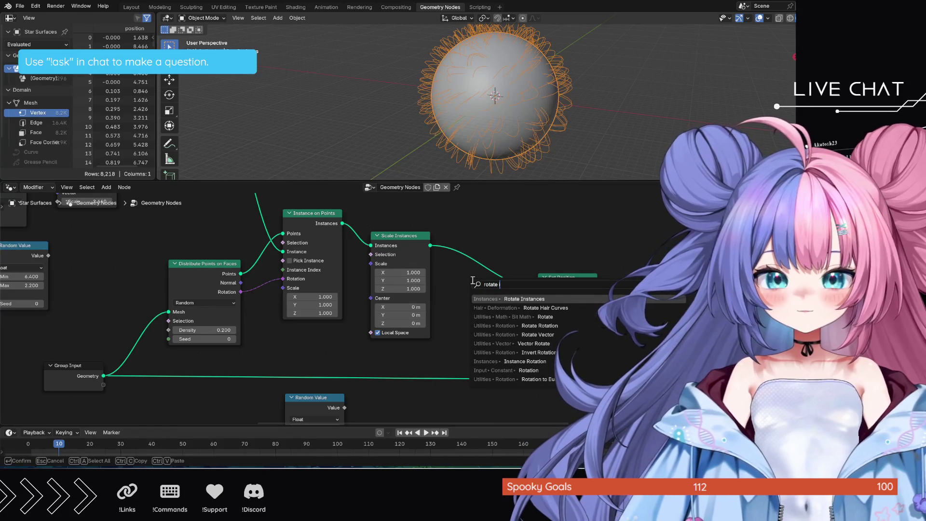
pyautogui.press('Return')
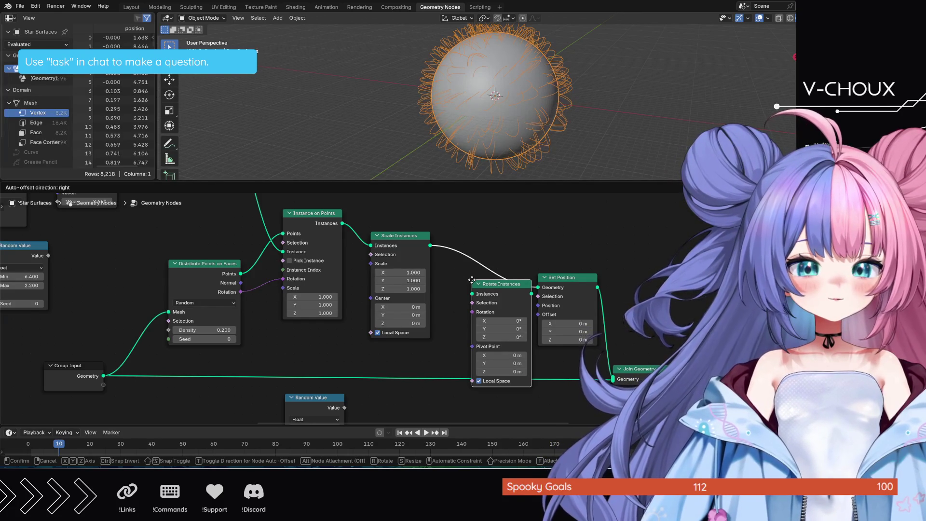
pyautogui.moveTo(472, 279)
pyautogui.mouseDown()
pyautogui.moveTo(459, 280)
pyautogui.moveTo(457, 248)
pyautogui.mouseUp()
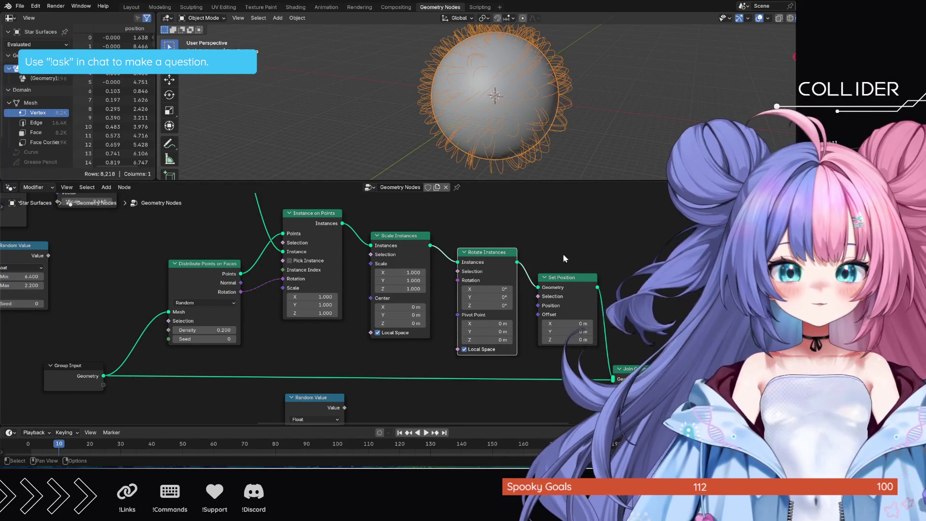
pyautogui.click(560, 277)
# Spread out Set Position, Join Geometry, Rotate Instances and Scale Instances to the right
pyautogui.moveTo(527, 231)
pyautogui.mouseDown()
pyautogui.moveTo(622, 361)
pyautogui.moveTo(670, 372)
pyautogui.mouseUp()
pyautogui.press('g')
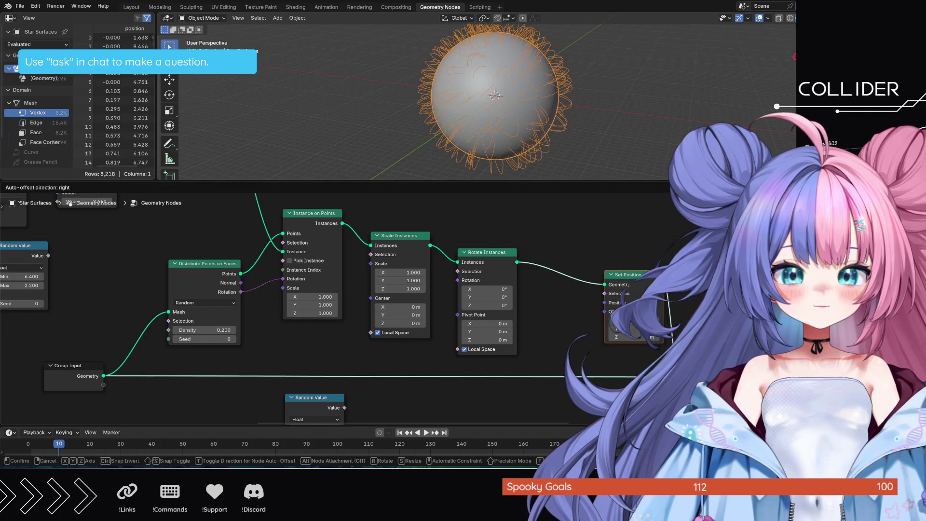
pyautogui.click(519, 265)
pyautogui.moveTo(491, 256)
pyautogui.mouseDown()
pyautogui.moveTo(597, 258)
pyautogui.moveTo(533, 258)
pyautogui.mouseUp()
pyautogui.moveTo(417, 236)
pyautogui.mouseDown()
pyautogui.moveTo(443, 238)
pyautogui.moveTo(430, 237)
pyautogui.mouseUp()
pyautogui.click(325, 395)
# Duplicate the Random Value node and connect its Value to Scale Instances' Scale
pyautogui.hotkey('ctrl', 'v')
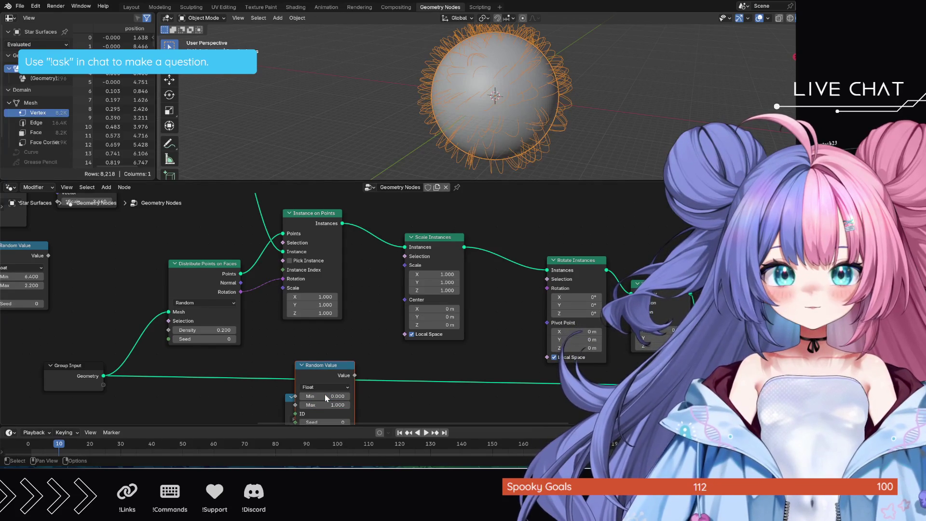
pyautogui.moveTo(332, 368); pyautogui.dragTo(404, 266)
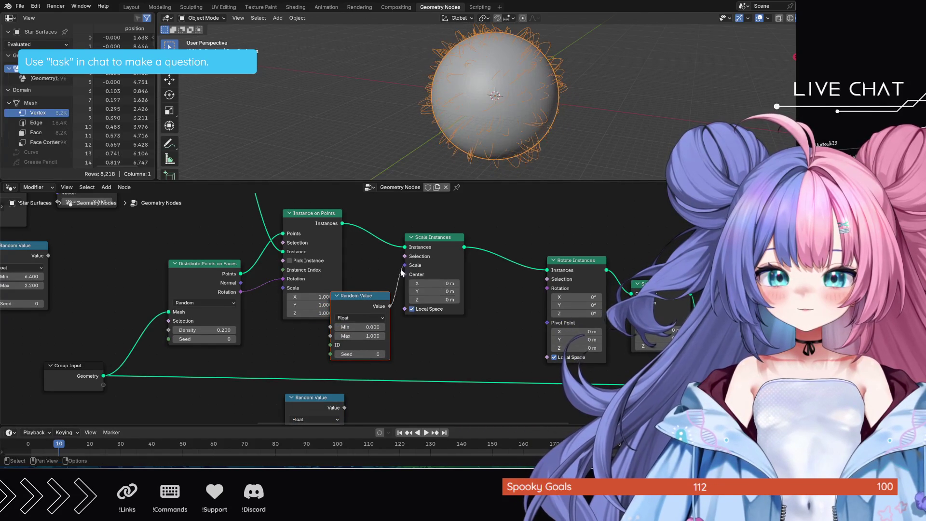
pyautogui.moveTo(319, 399); pyautogui.dragTo(545, 290)
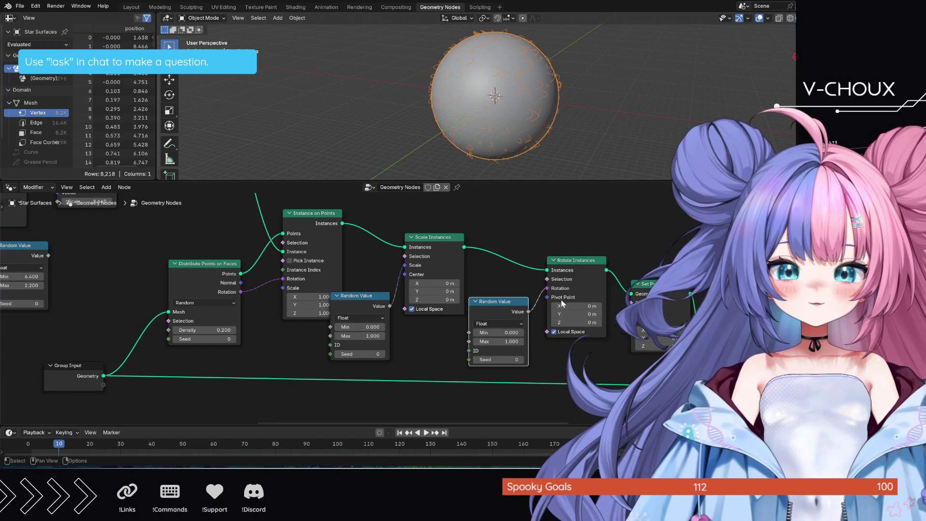
pyautogui.moveTo(547, 288)
pyautogui.mouseDown()
pyautogui.moveTo(534, 309)
pyautogui.moveTo(543, 288)
pyautogui.mouseUp()
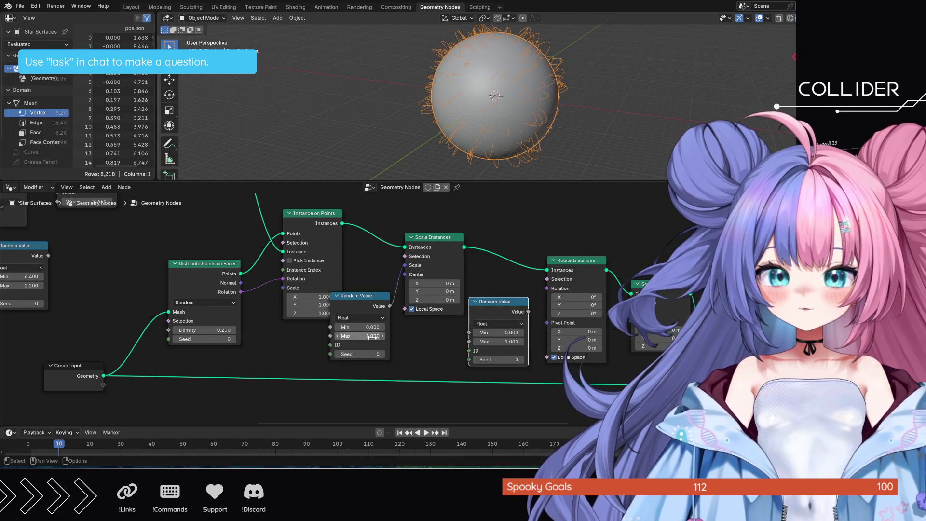
# Set the scale Random Value node's Min to 0.5 and Max to 3
pyautogui.scroll(-1, 546, 143)
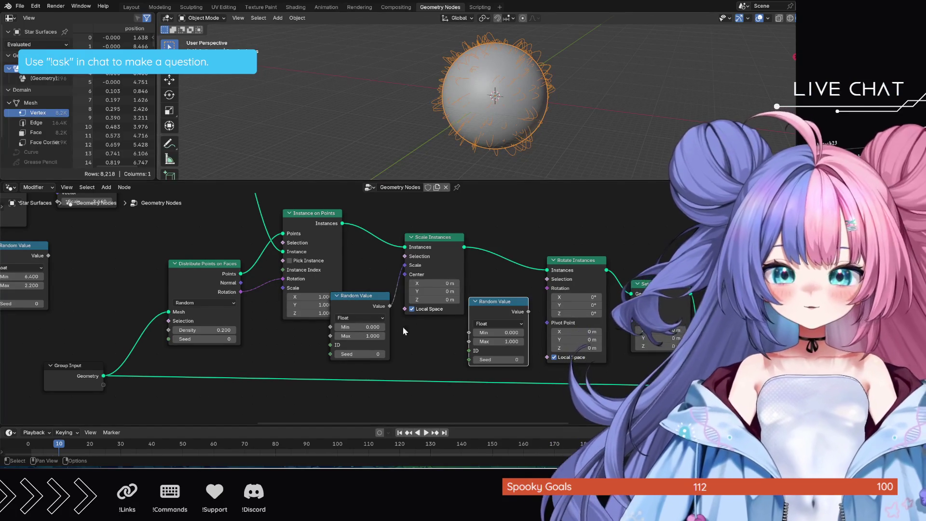
pyautogui.click(362, 327)
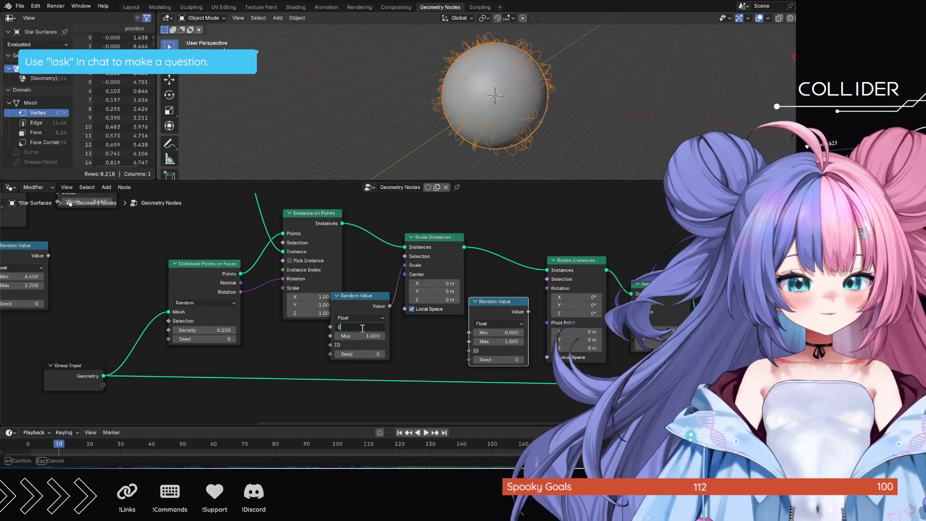
pyautogui.write('.5')
pyautogui.press('Return')
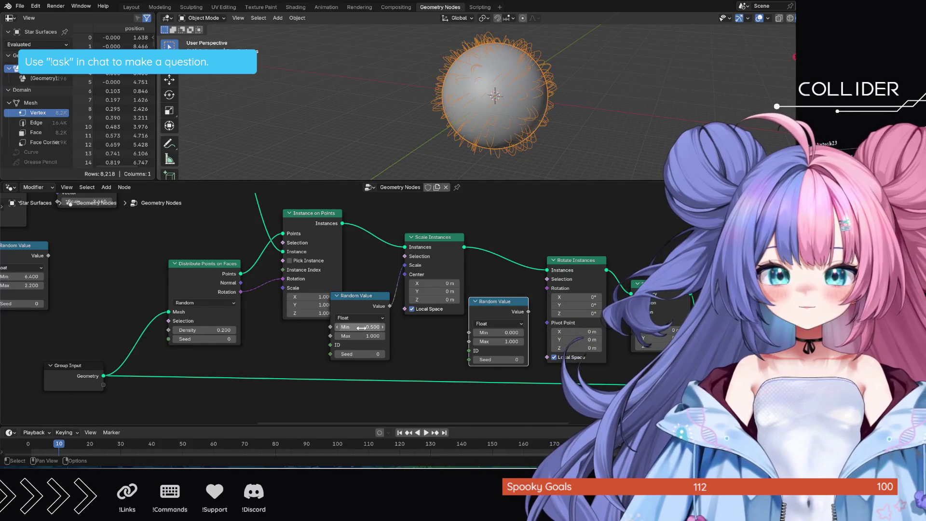
pyautogui.click(366, 335)
pyautogui.write('2')
pyautogui.press('Return')
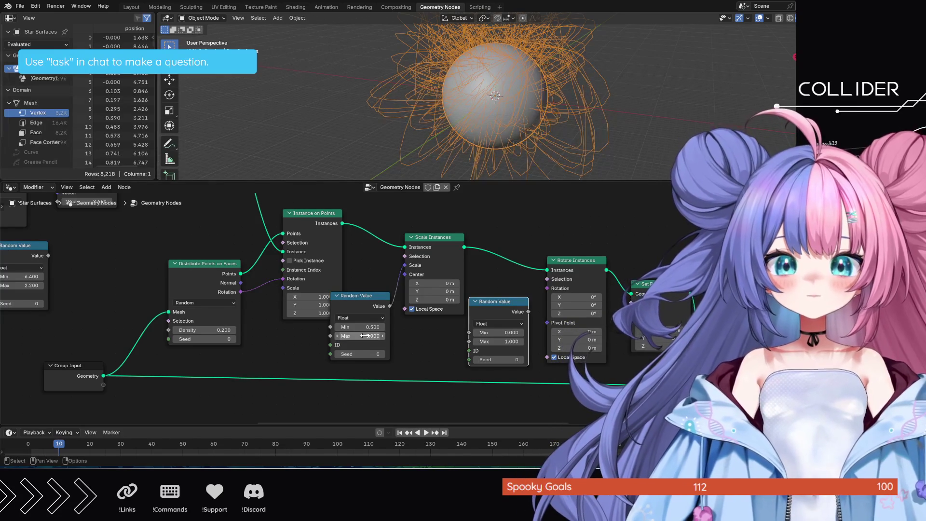
pyautogui.click(365, 335)
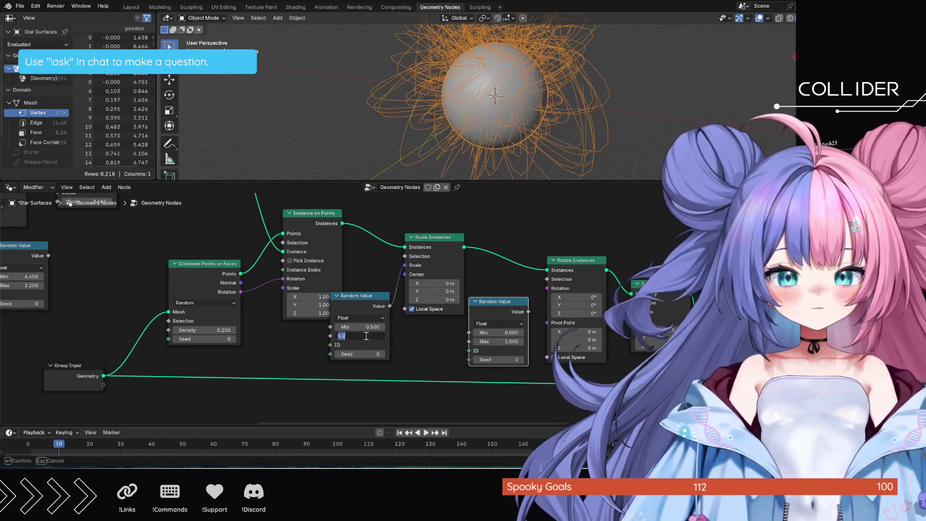
pyautogui.write('3')
pyautogui.press('Return')
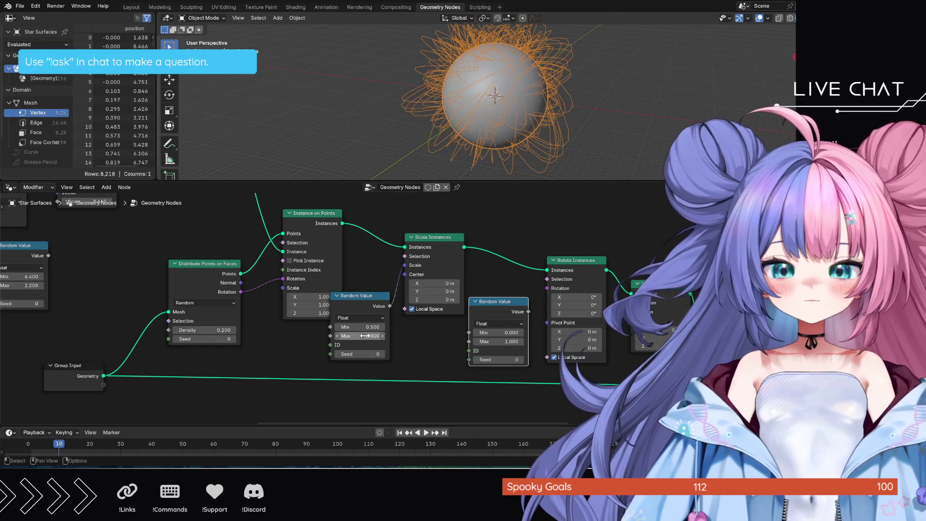
# Connect a vector Random Value with Z maximum 13 to Rotate Instances' Rotation
pyautogui.moveTo(507, 302)
pyautogui.mouseDown()
pyautogui.moveTo(516, 303)
pyautogui.moveTo(509, 306)
pyautogui.mouseUp()
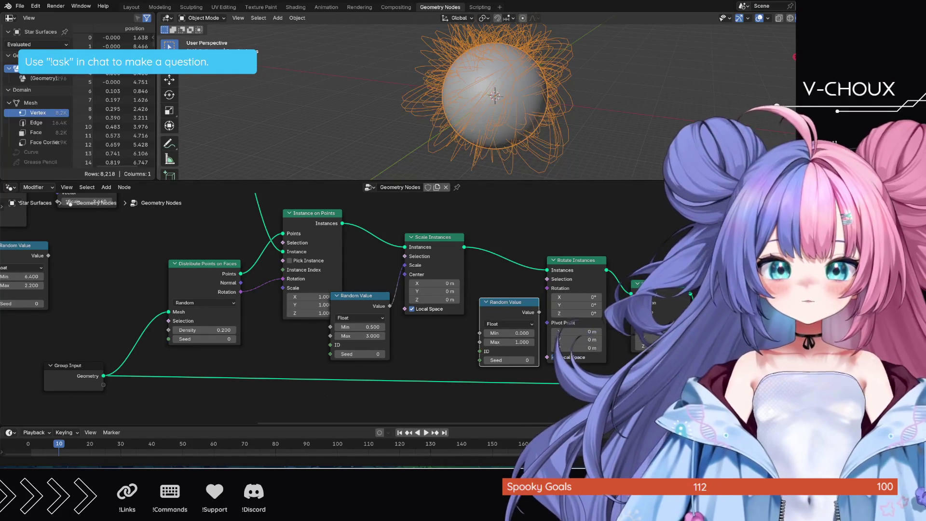
pyautogui.moveTo(539, 312); pyautogui.dragTo(545, 289)
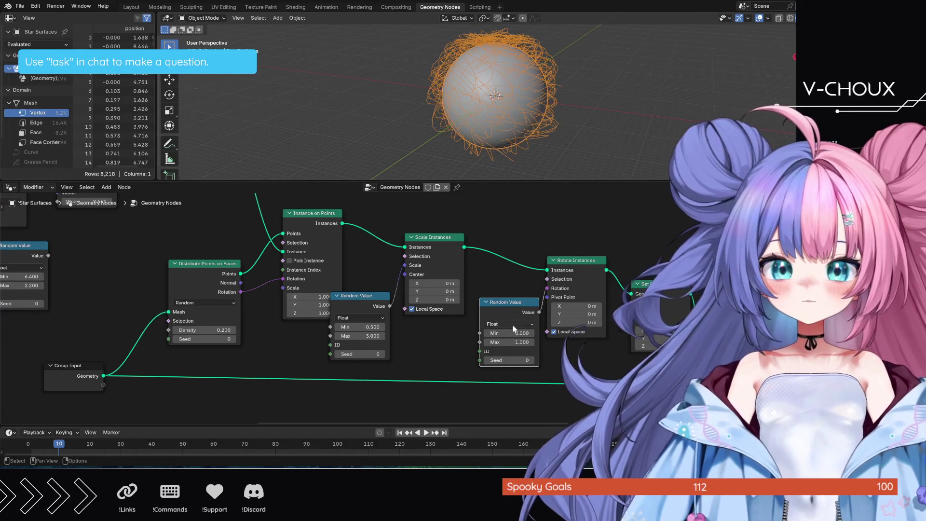
pyautogui.click(511, 324)
pyautogui.click(506, 362)
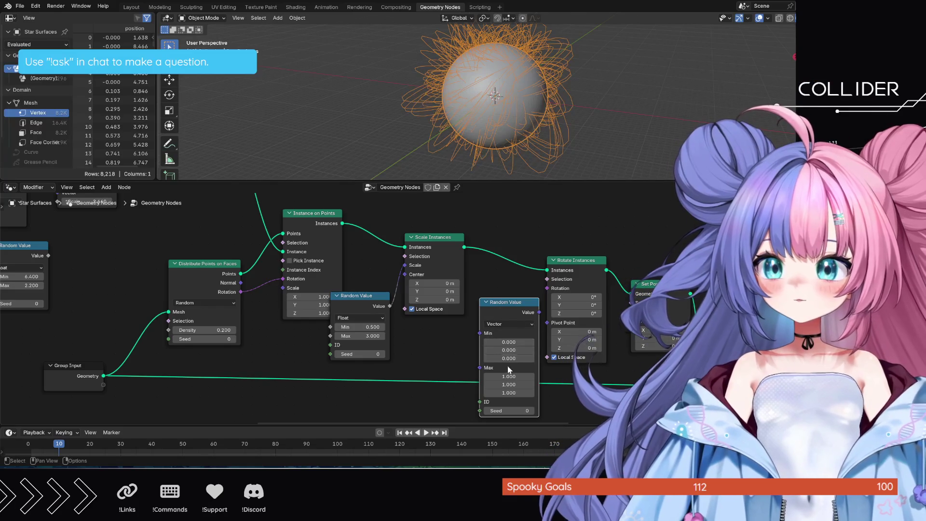
pyautogui.click(512, 392)
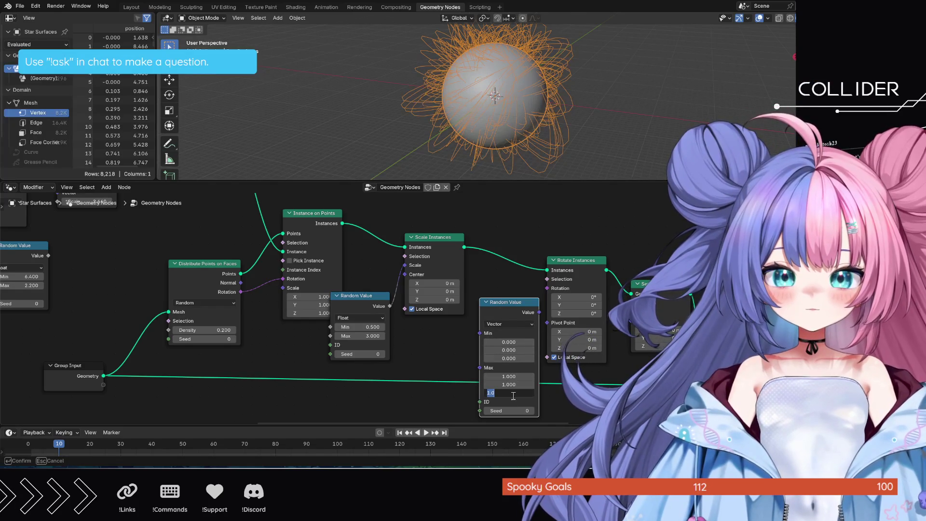
pyautogui.write('13')
pyautogui.press('Return')
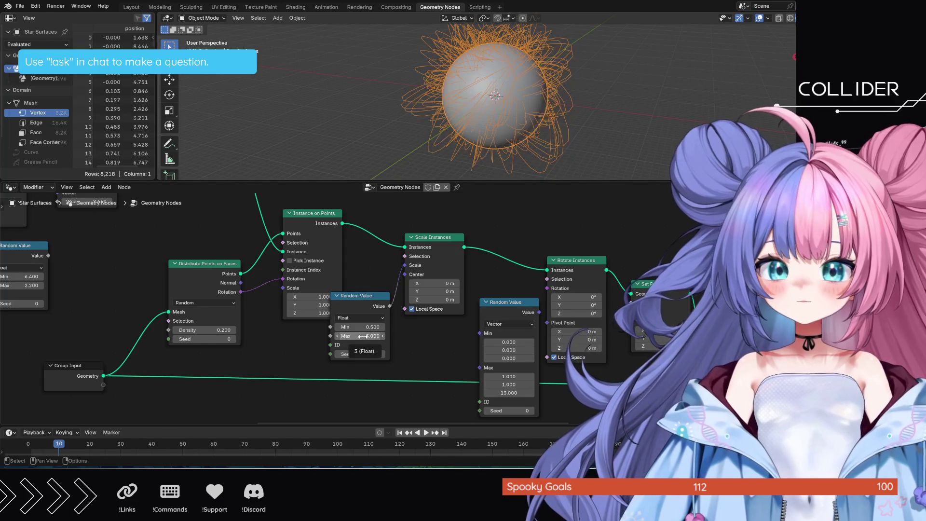
# Lower the scale Random Value Max to 2 and move the vector Random Value node up-left
pyautogui.click(362, 336)
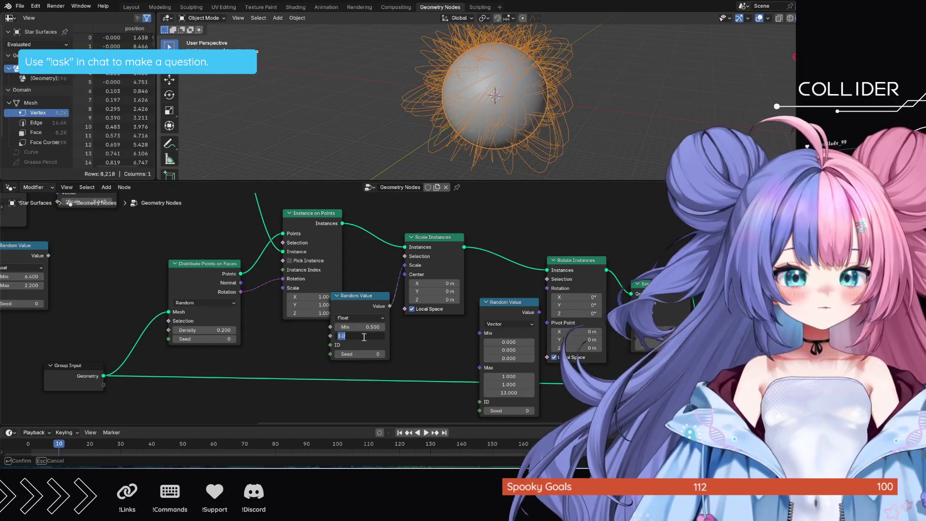
pyautogui.write('2')
pyautogui.press('Return')
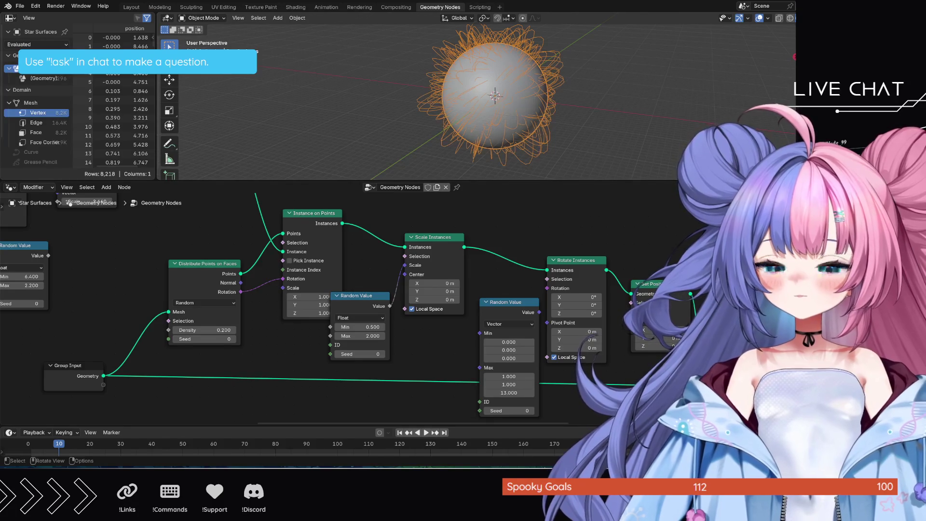
pyautogui.moveTo(520, 307)
pyautogui.mouseDown()
pyautogui.moveTo(511, 293)
pyautogui.moveTo(548, 291)
pyautogui.mouseUp()
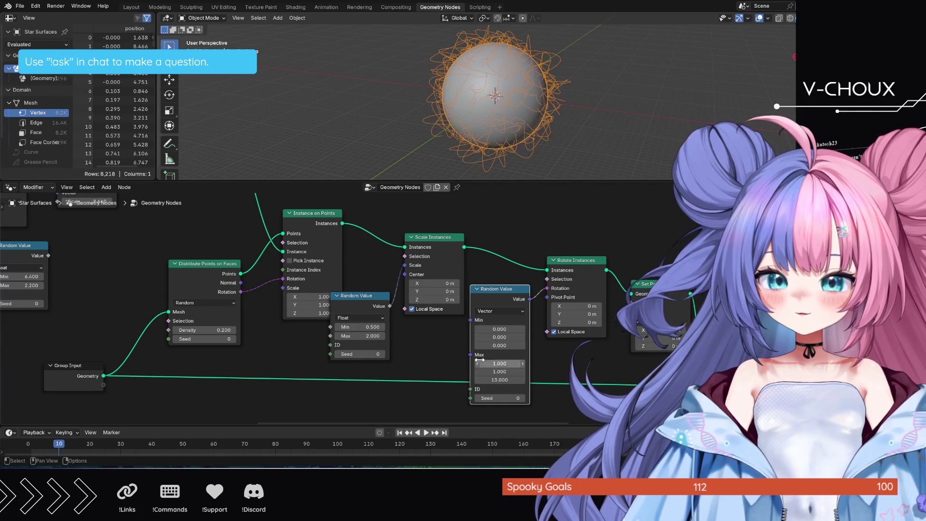
pyautogui.moveTo(274, 251); pyautogui.dragTo(240, 266)
# Drag Distribute Points on Faces and Instance on Points further left
pyautogui.moveTo(303, 217); pyautogui.dragTo(267, 213)
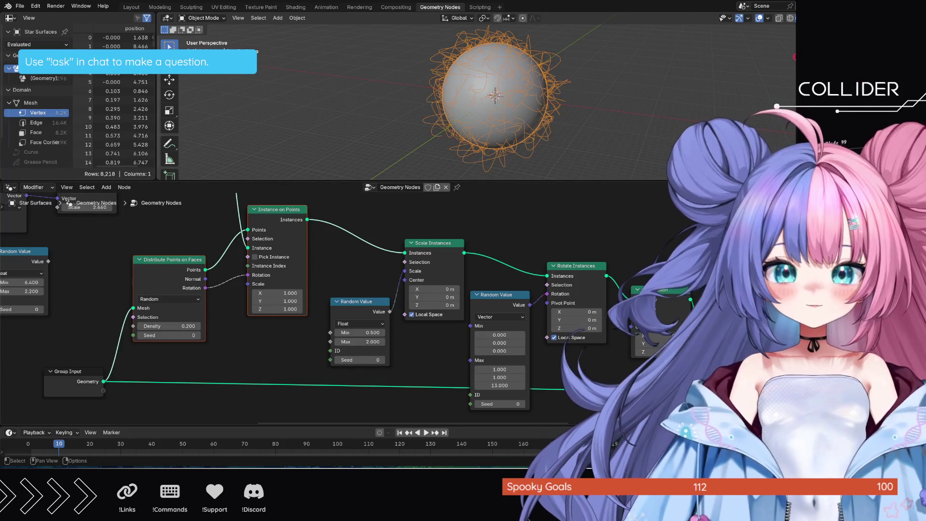
pyautogui.scroll(-2, 495, 96)
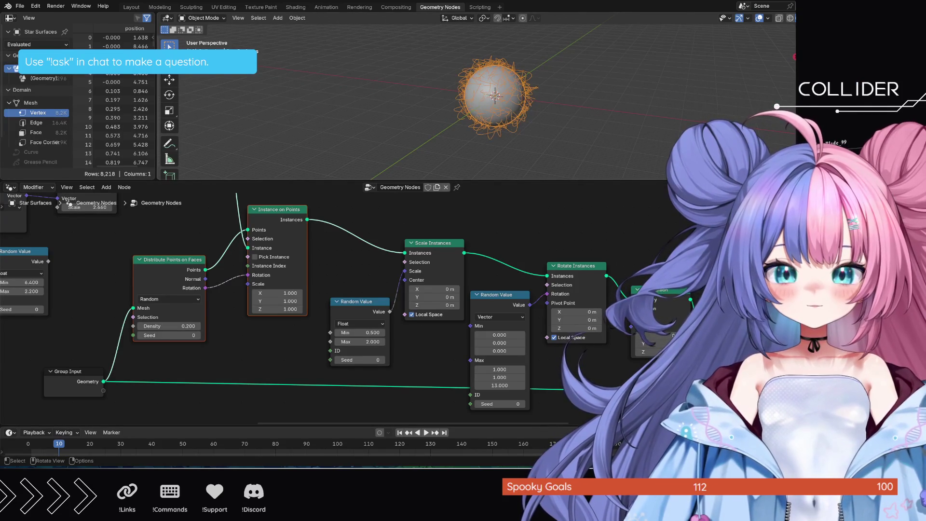
pyautogui.moveTo(188, 214)
pyautogui.mouseDown(button='middle')
pyautogui.moveTo(282, 287)
pyautogui.moveTo(338, 349)
pyautogui.moveTo(445, 283)
pyautogui.moveTo(489, 270)
pyautogui.moveTo(620, 294)
pyautogui.mouseUp(button='middle')
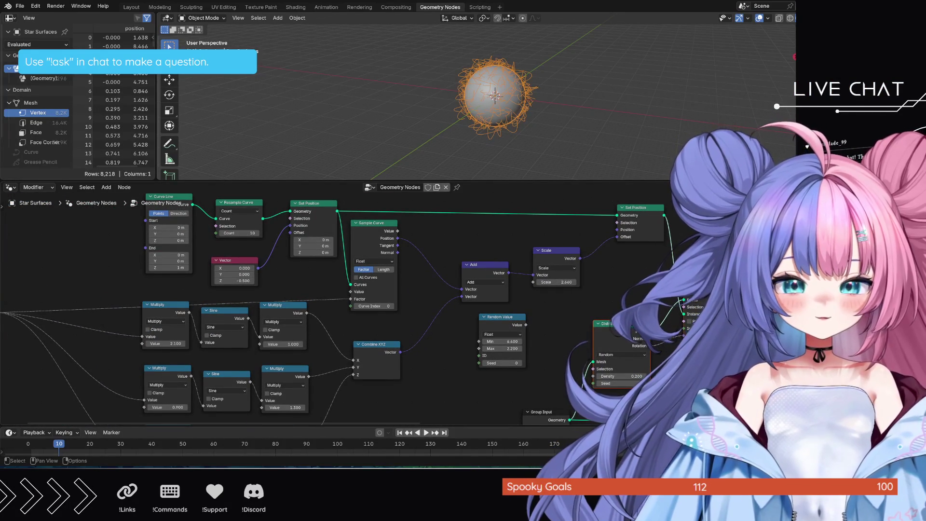
pyautogui.scroll(1, 632, 371)
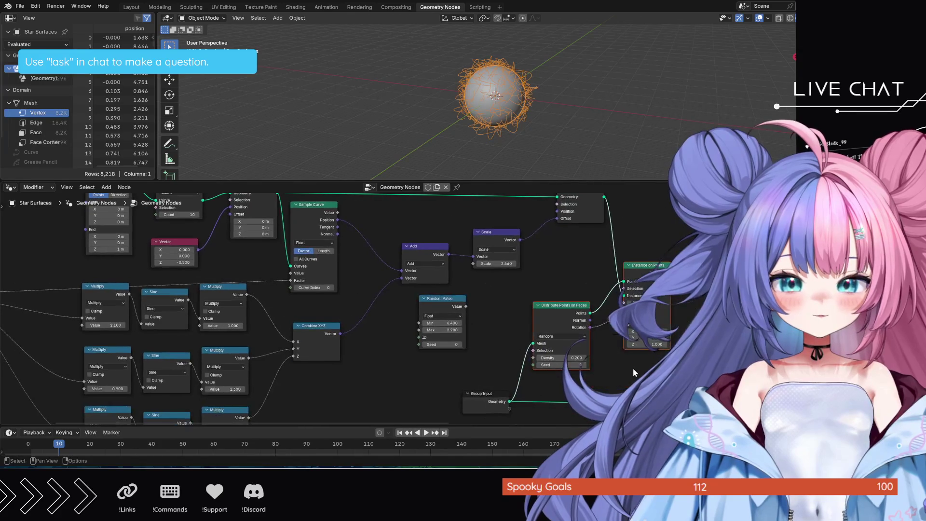
pyautogui.scroll(1, 632, 371)
pyautogui.scroll(1, 632, 370)
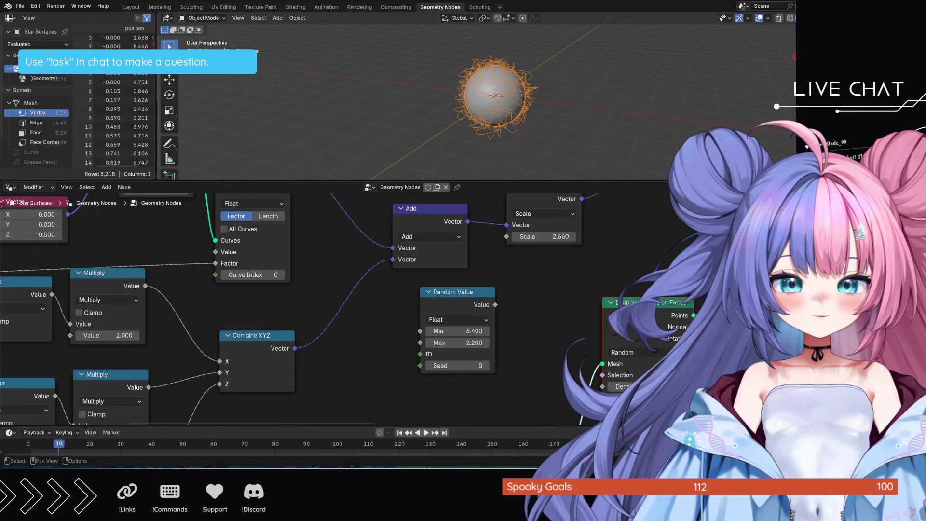
# Set point Density to 0.15 and delete the unused float Random Value node
pyautogui.scroll(1, 621, 350)
pyautogui.click(620, 350)
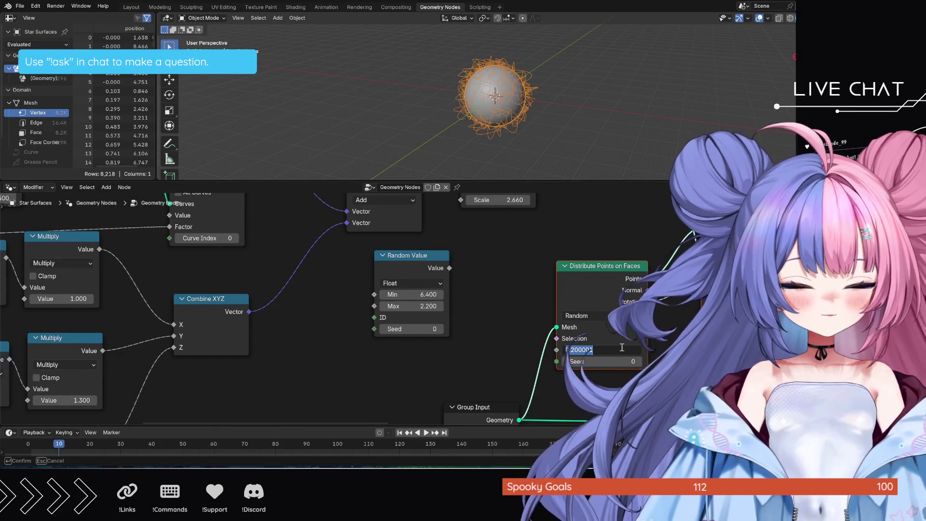
pyautogui.write('0.15')
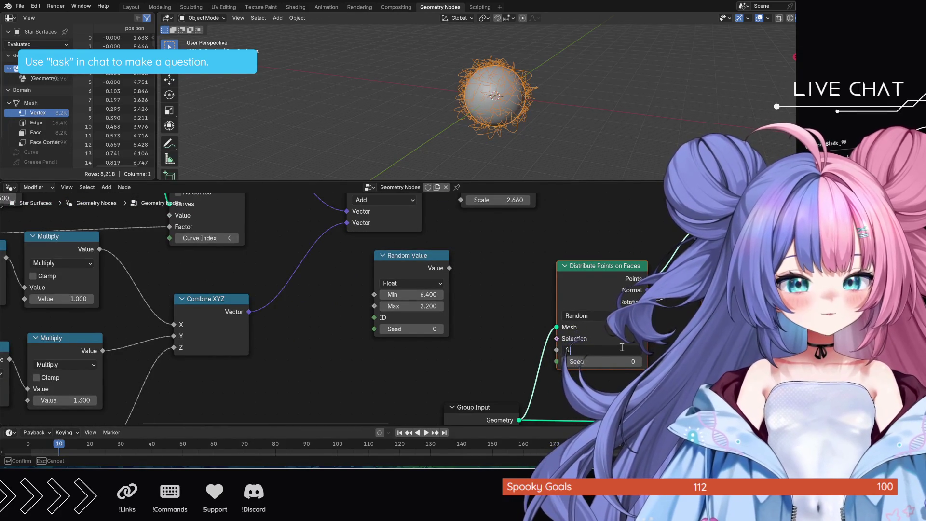
pyautogui.press('Return')
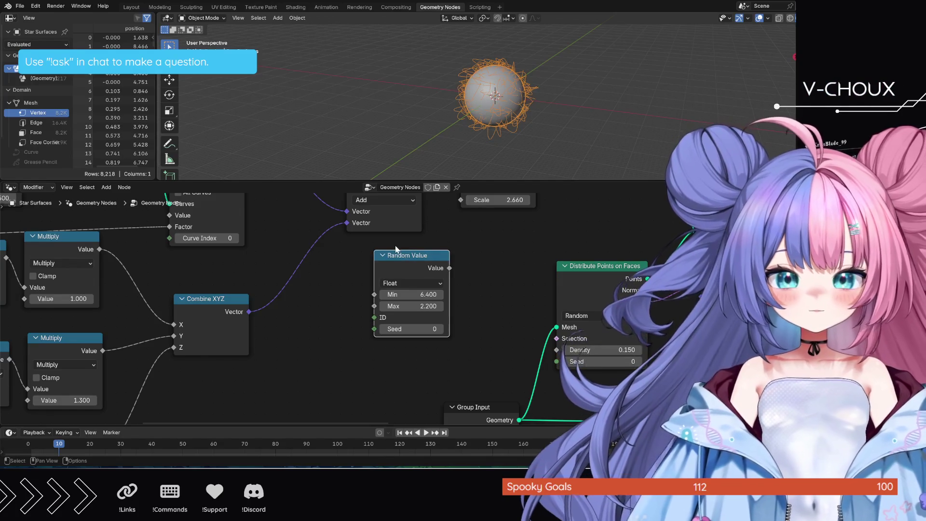
pyautogui.click(410, 256)
pyautogui.press('x')
# Delete the leftover Curve Line, Resample and Curve to Mesh nodes on the right
pyautogui.scroll(-6, 395, 249)
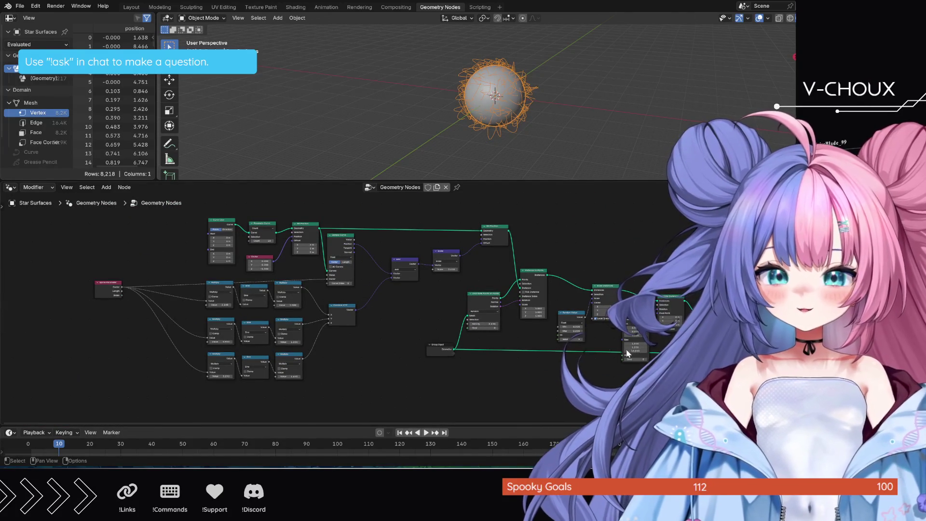
pyautogui.moveTo(690, 384)
pyautogui.mouseDown(button='middle')
pyautogui.moveTo(387, 378)
pyautogui.moveTo(368, 365)
pyautogui.mouseUp(button='middle')
pyautogui.scroll(3, 368, 360)
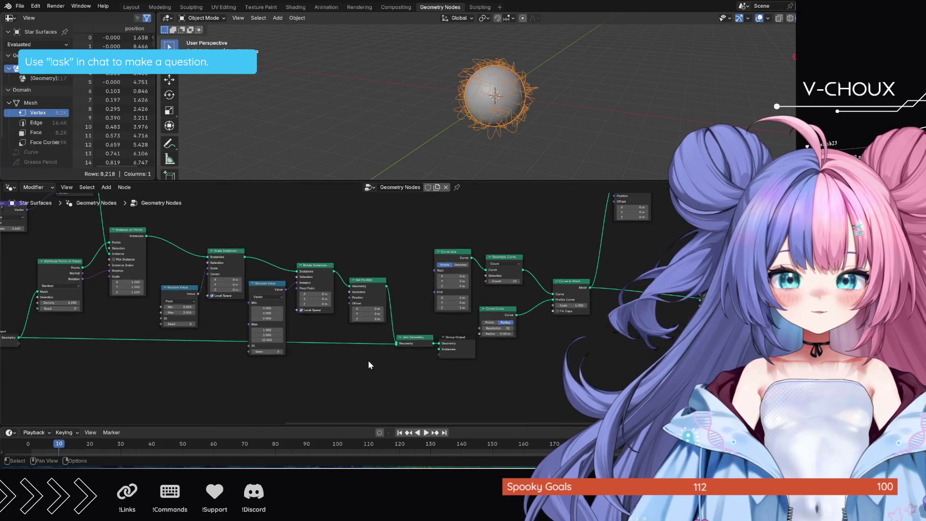
pyautogui.scroll(-2, 369, 360)
pyautogui.moveTo(445, 242); pyautogui.dragTo(519, 318)
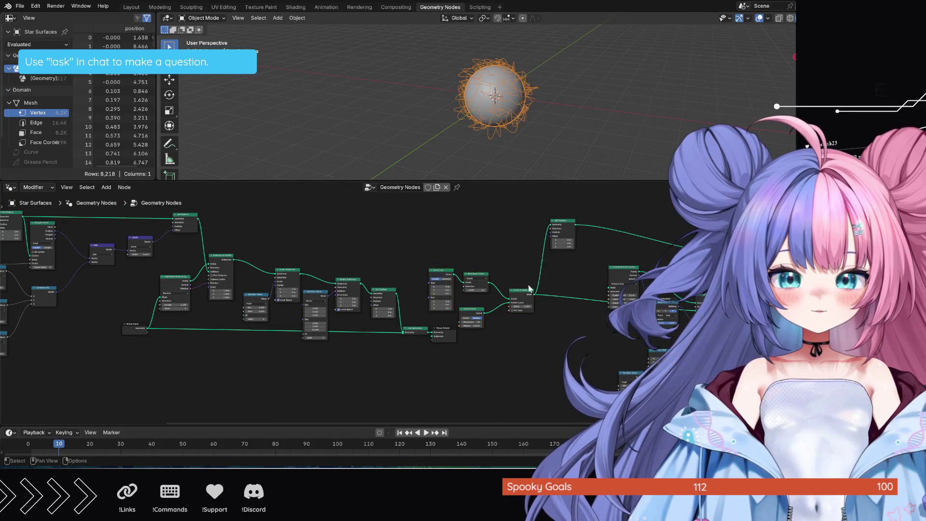
pyautogui.moveTo(444, 251)
pyautogui.mouseDown()
pyautogui.moveTo(473, 290)
pyautogui.moveTo(525, 308)
pyautogui.mouseUp()
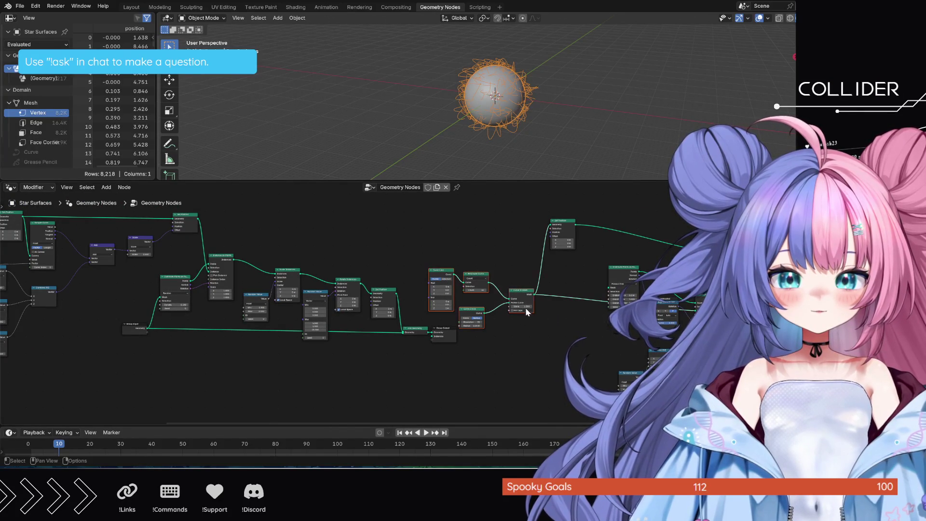
pyautogui.press('g')
pyautogui.click(587, 286)
pyautogui.moveTo(484, 204)
pyautogui.mouseDown()
pyautogui.moveTo(592, 296)
pyautogui.moveTo(642, 410)
pyautogui.moveTo(675, 403)
pyautogui.mouseUp()
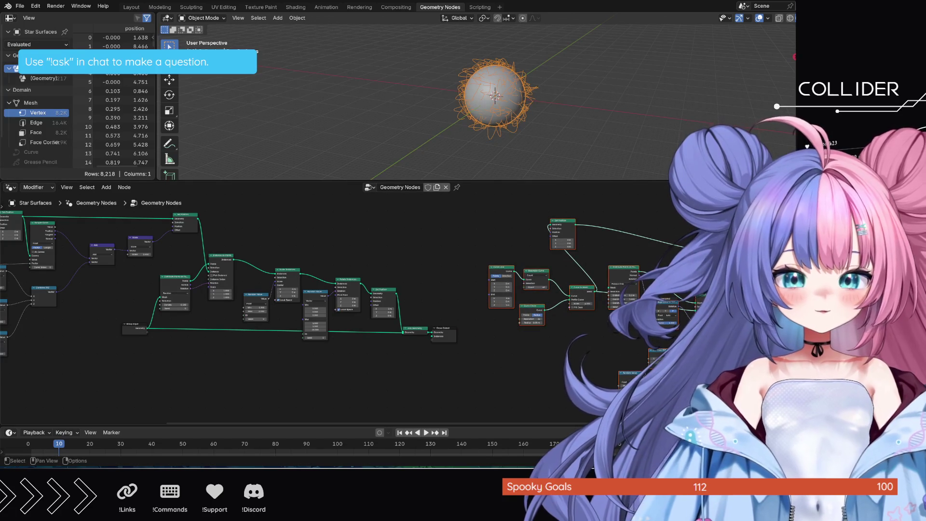
pyautogui.press('x')
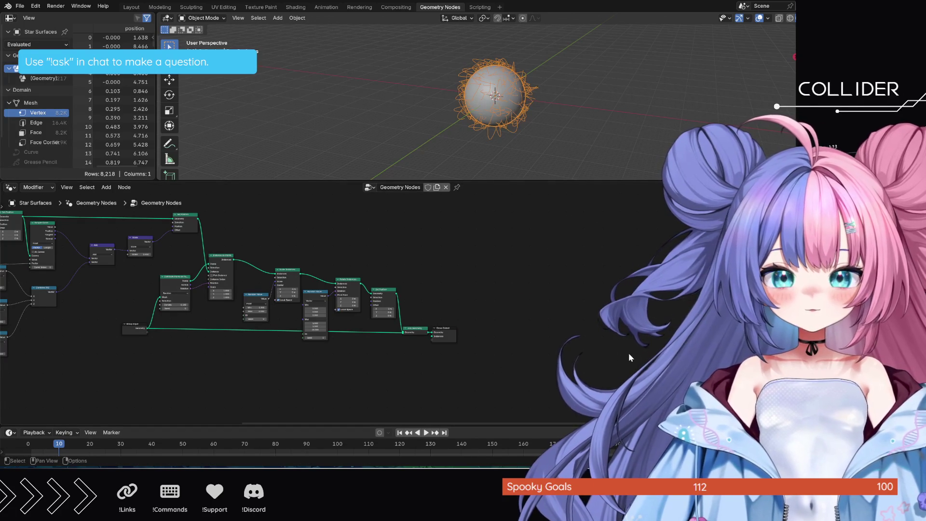
pyautogui.moveTo(436, 383); pyautogui.dragTo(670, 394, button='middle')
pyautogui.moveTo(525, 366); pyautogui.dragTo(599, 368, button='middle')
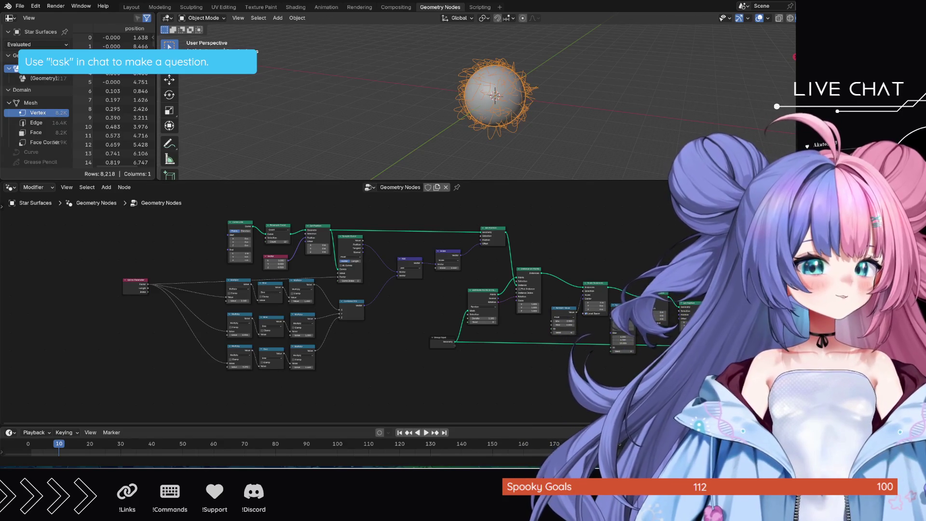
# Delete the vector Random Value node feeding Rotate Instances' Rotation
pyautogui.scroll(5, 683, 327)
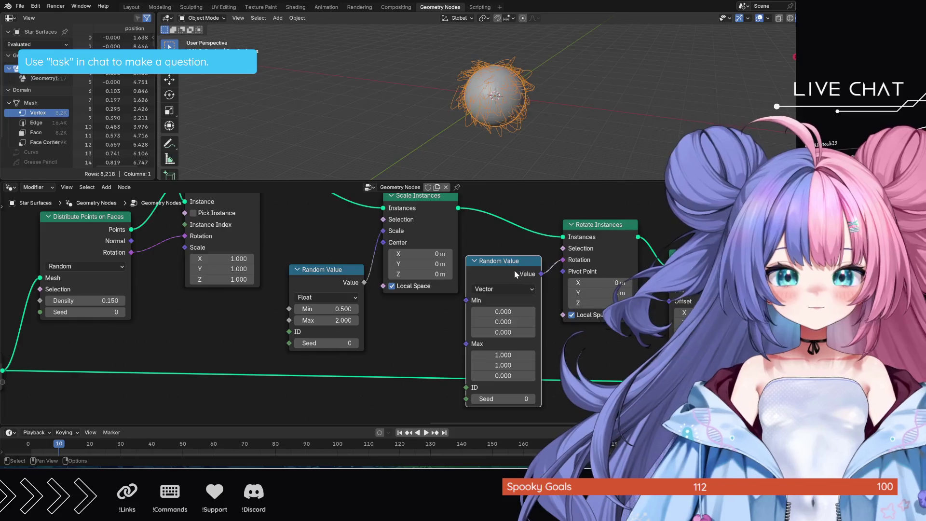
pyautogui.press('x')
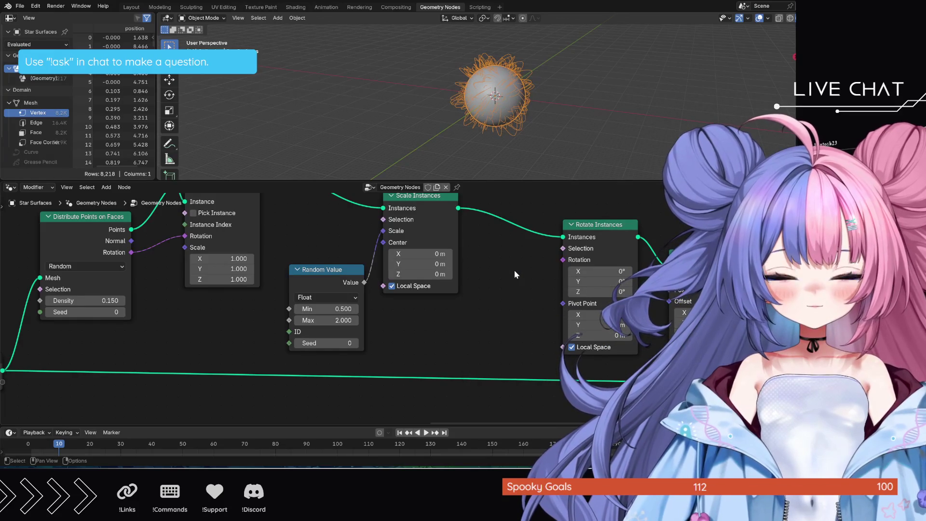
pyautogui.moveTo(306, 256); pyautogui.dragTo(460, 315, button='middle')
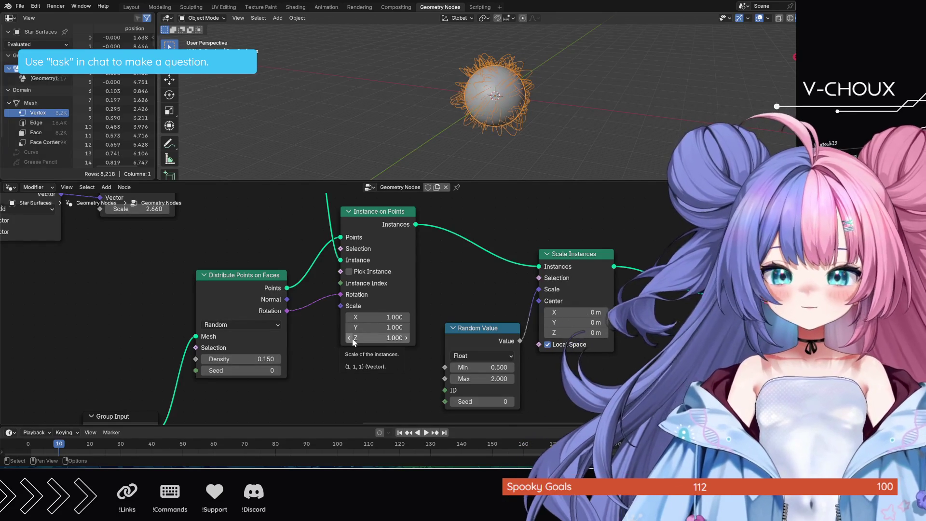
# Set point Density to 0.1 and random scale Max to 3, then save Supernova.blend
pyautogui.doubleClick(265, 359)
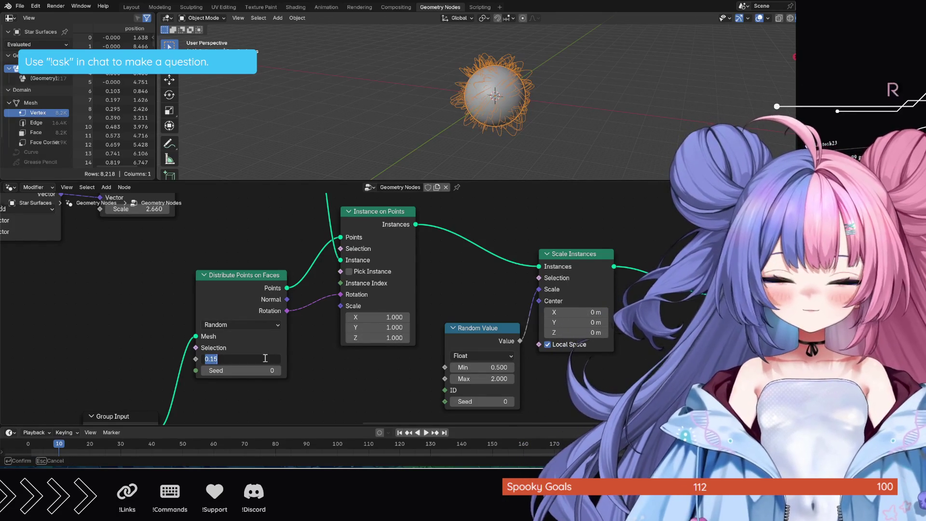
pyautogui.write('0.5')
pyautogui.press('Return')
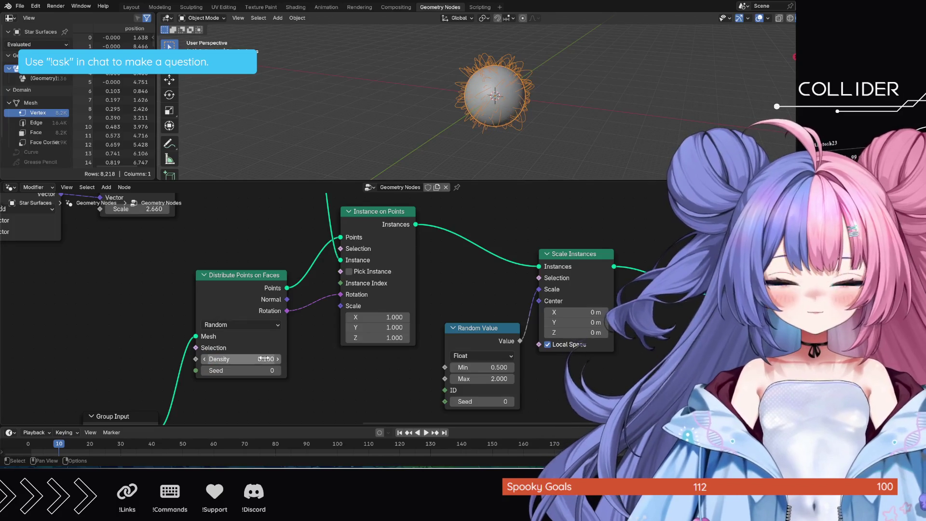
pyautogui.doubleClick(495, 378)
pyautogui.write('3')
pyautogui.press('Return')
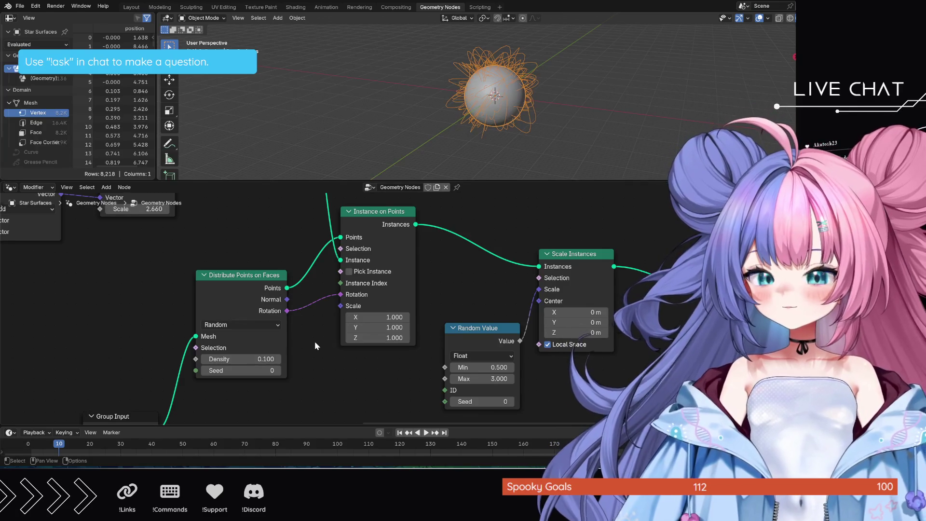
pyautogui.hotkey('ctrl', 's')
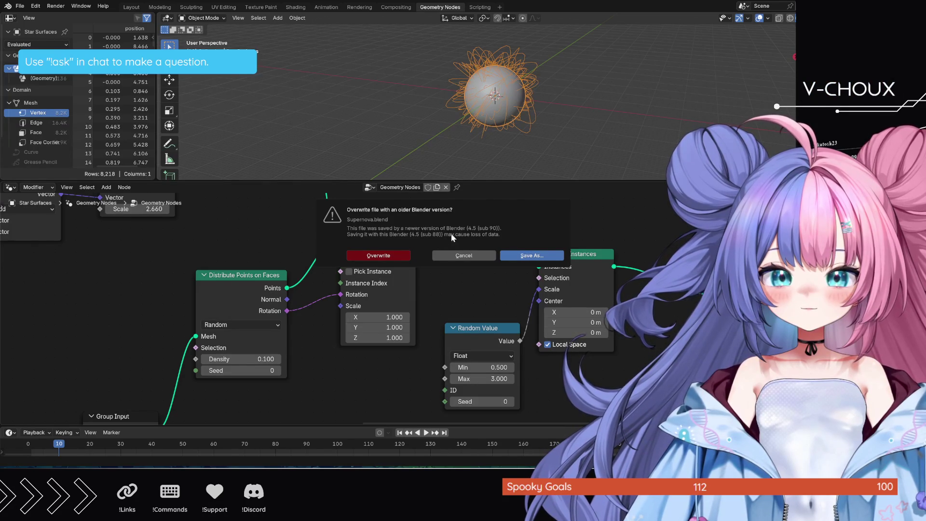
# Cancel the 'Overwrite file with an older Blender version?' warning, leaving the file unsaved
pyautogui.click(473, 253)
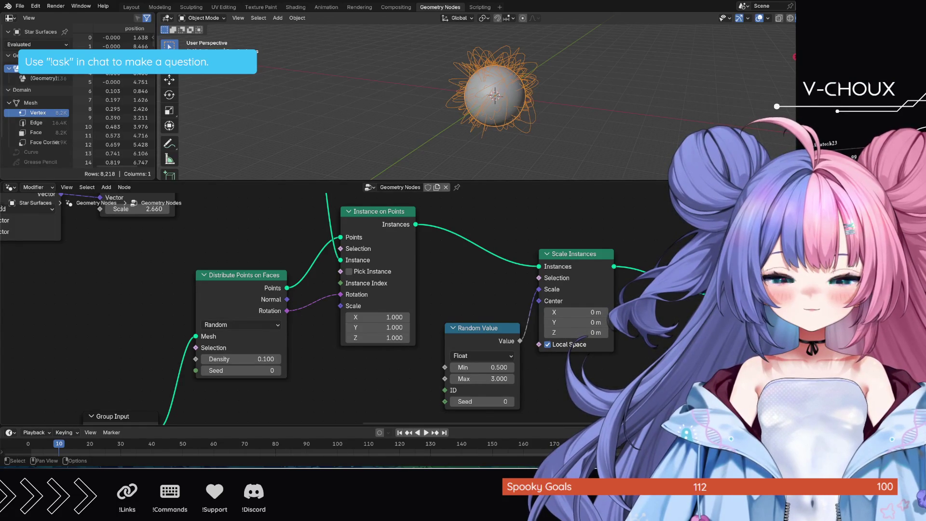
# Quit Blender with Ctrl+Q and confirm the save-changes prompt for Supernova.blend
pyautogui.hotkey('ctrl', 'q')
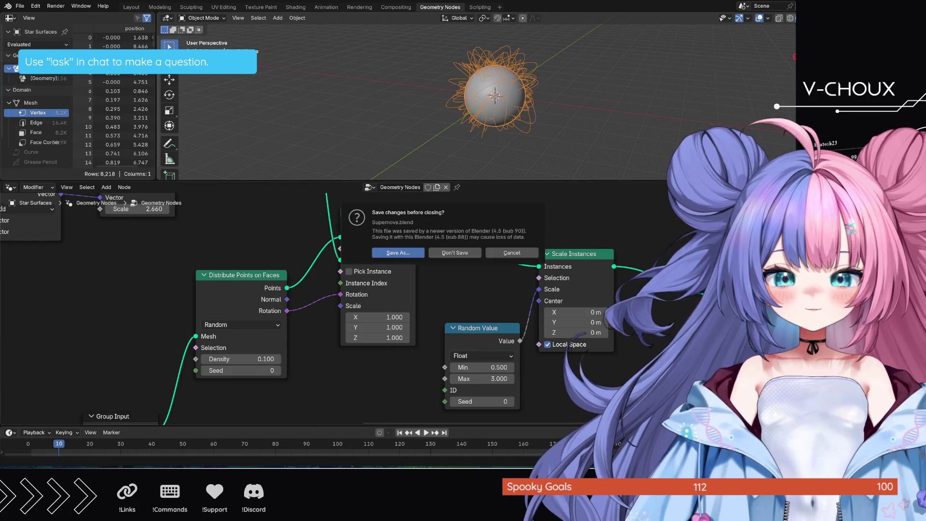
pyautogui.press('Return')
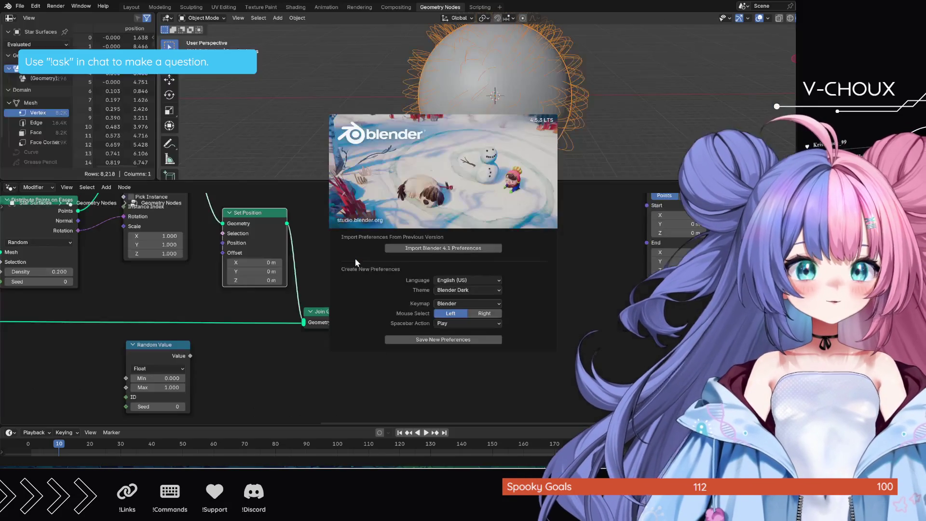
# Close the welcome screen, zoom out, and delete the selected nodes on the right of the tree
pyautogui.click(601, 293)
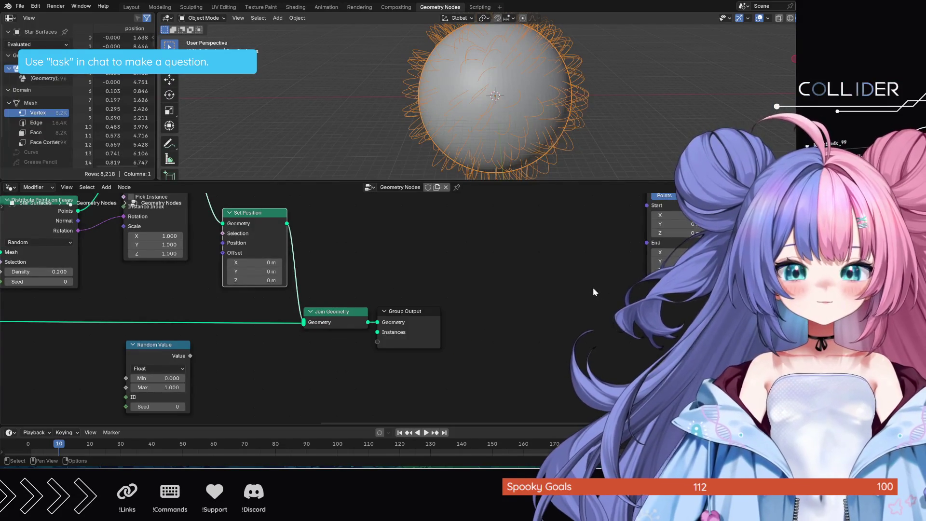
pyautogui.scroll(-5, 593, 292)
pyautogui.scroll(-2, 591, 292)
pyautogui.moveTo(490, 254); pyautogui.dragTo(709, 348)
pyautogui.press('x')
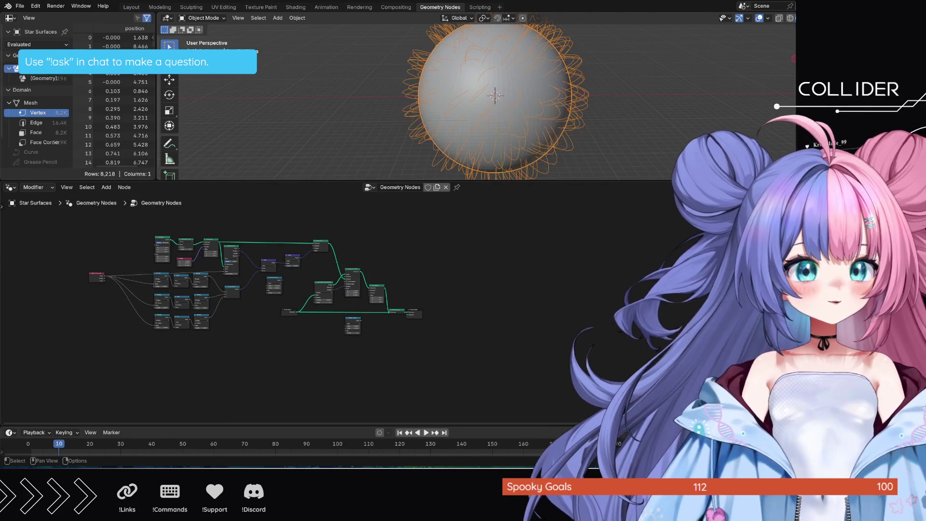
# Reframe the tree and box-select Set Position, Join Geometry and Group Output
pyautogui.scroll(2, 412, 322)
pyautogui.scroll(5, 412, 322)
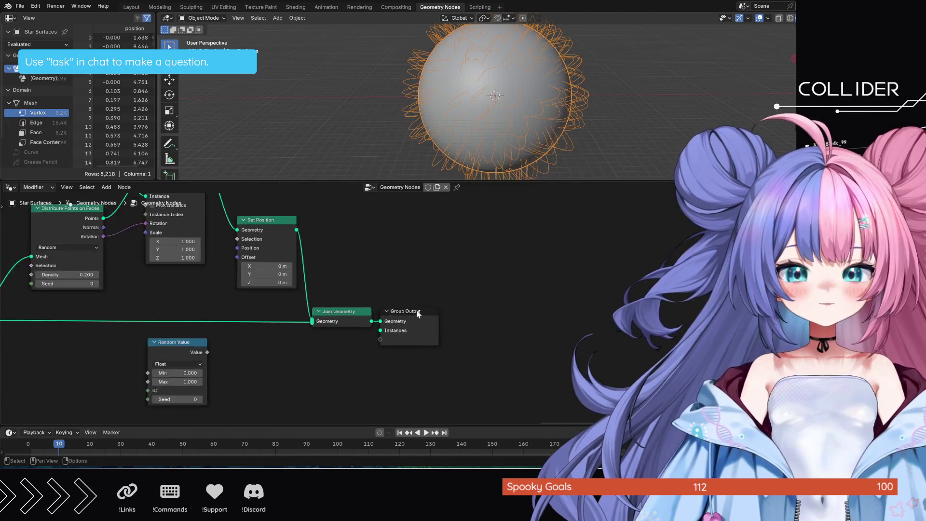
pyautogui.moveTo(381, 274); pyautogui.dragTo(610, 306, button='middle')
pyautogui.scroll(-1, 431, 316)
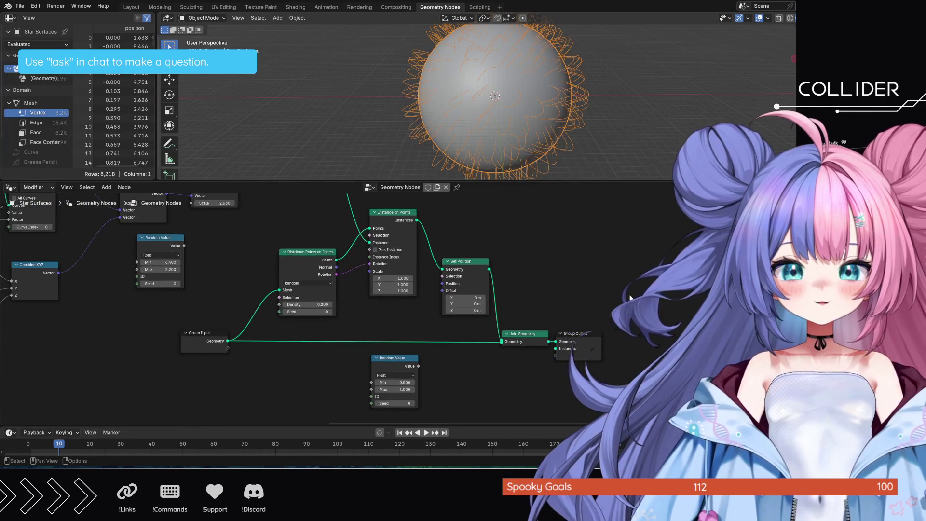
pyautogui.moveTo(451, 215); pyautogui.dragTo(569, 354)
# Move Set Position, Join Geometry and Group Output further right to make room
pyautogui.press('g')
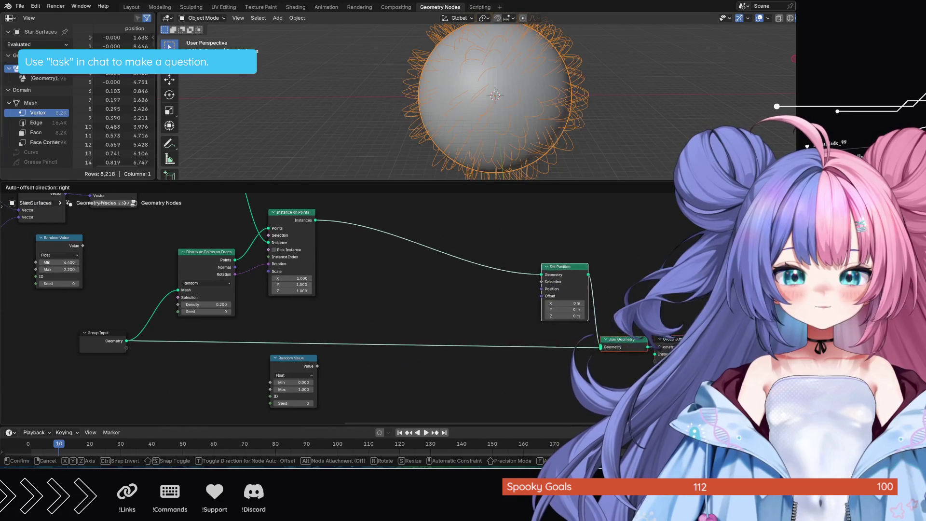
pyautogui.click(675, 302)
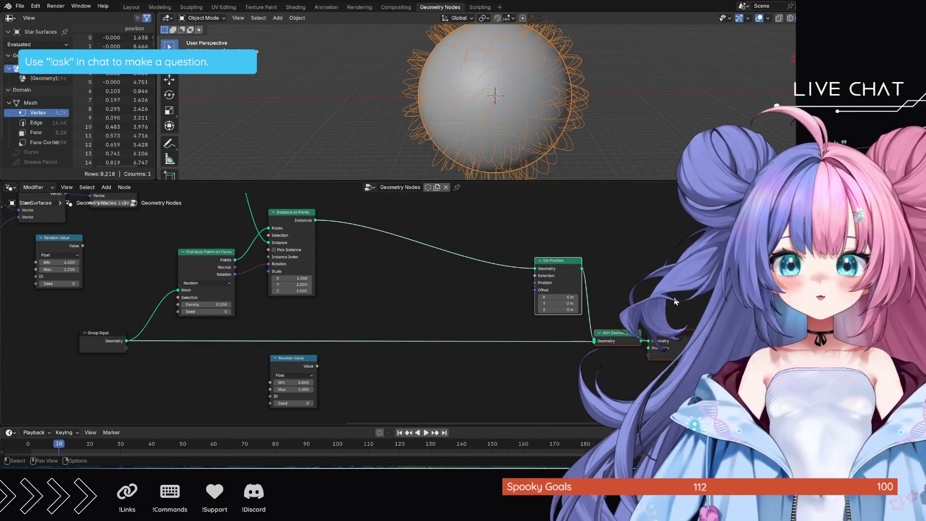
pyautogui.click(414, 277)
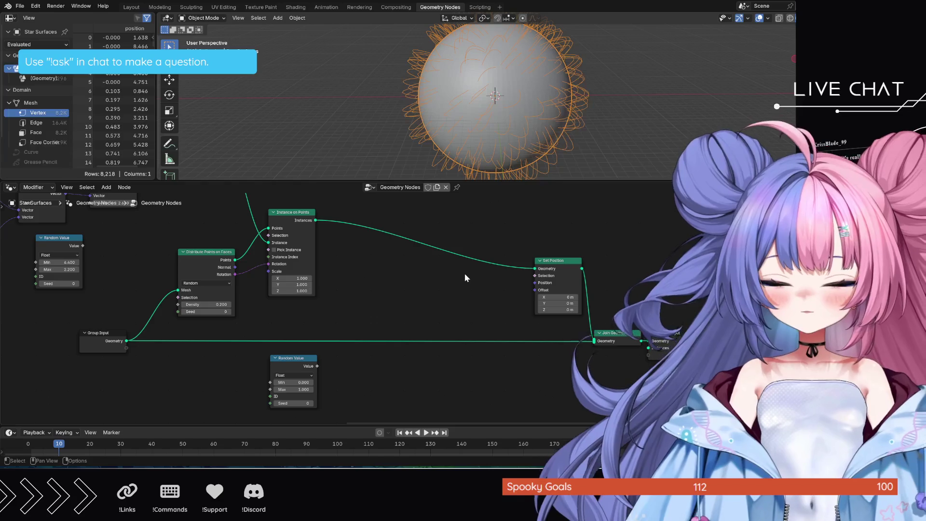
# Insert a Scale Instances node on the link between Instance on Points and Set Position
pyautogui.hotkey('shift', 'a')
pyautogui.write('scale')
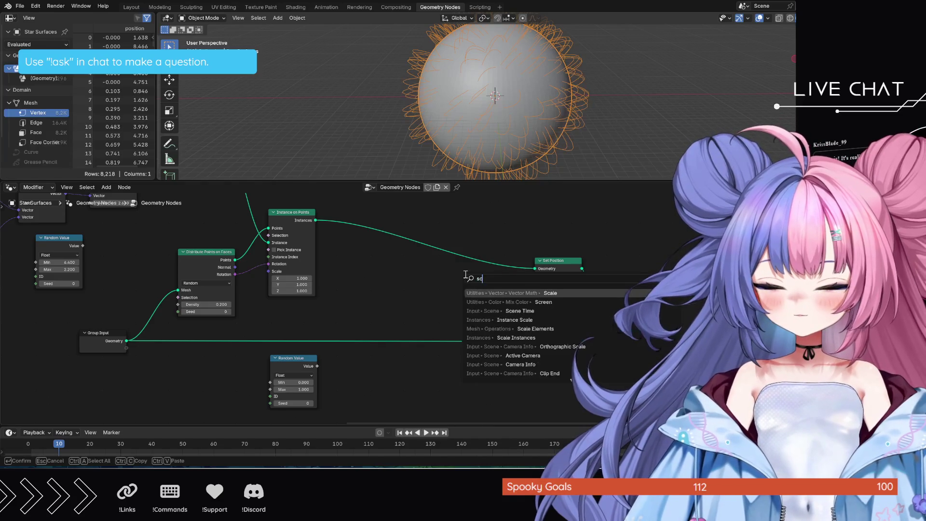
pyautogui.press('Return')
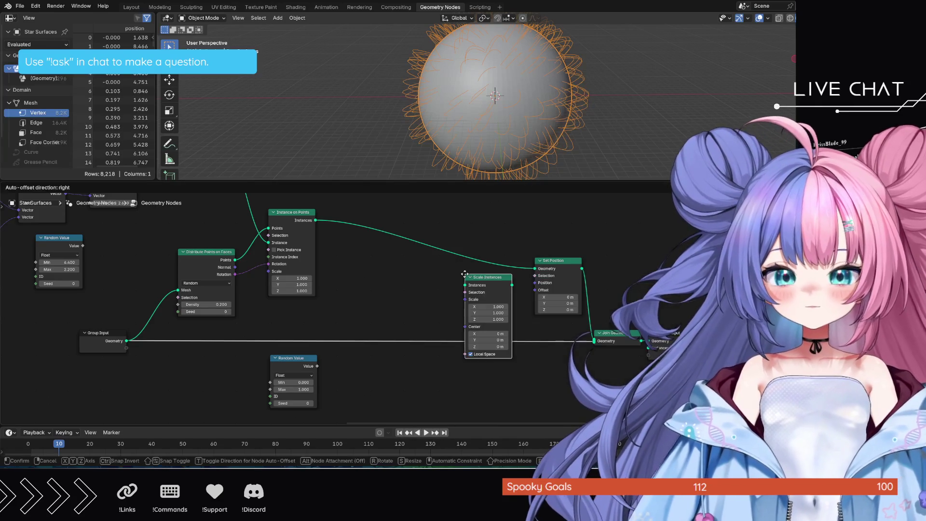
pyautogui.click(353, 235)
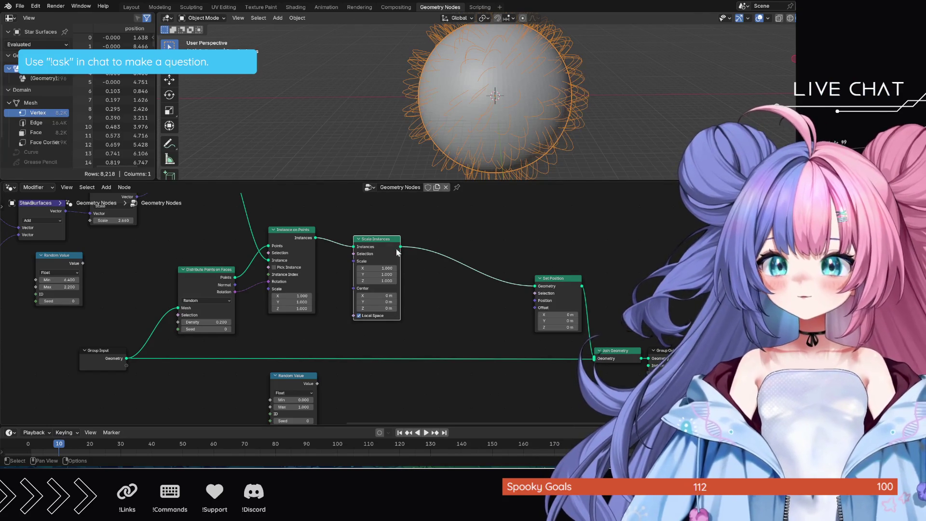
# Place the spare Random Value node beside Scale Instances to drive its Scale
pyautogui.moveTo(380, 237); pyautogui.dragTo(413, 241)
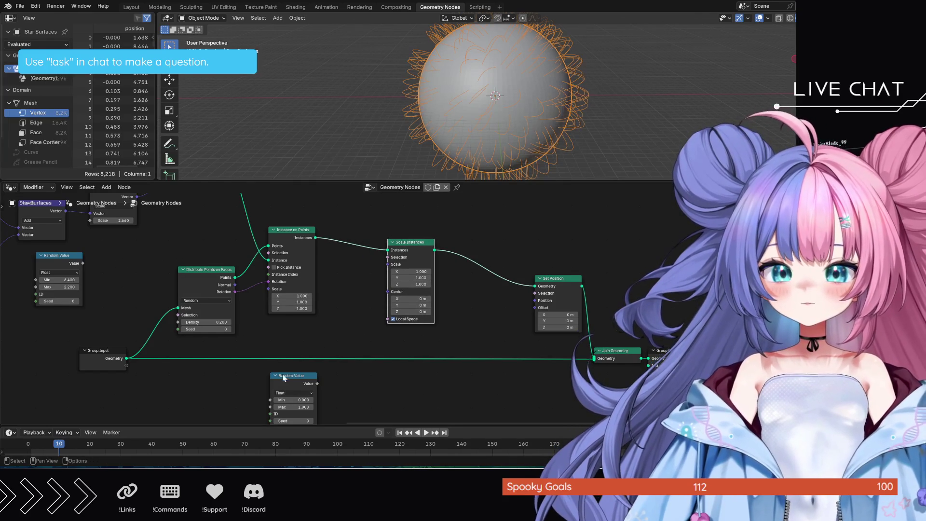
pyautogui.moveTo(304, 375)
pyautogui.mouseDown()
pyautogui.moveTo(351, 310)
pyautogui.moveTo(321, 392)
pyautogui.moveTo(387, 264)
pyautogui.mouseUp()
pyautogui.scroll(4, 363, 305)
pyautogui.moveTo(356, 338); pyautogui.dragTo(416, 341, button='middle')
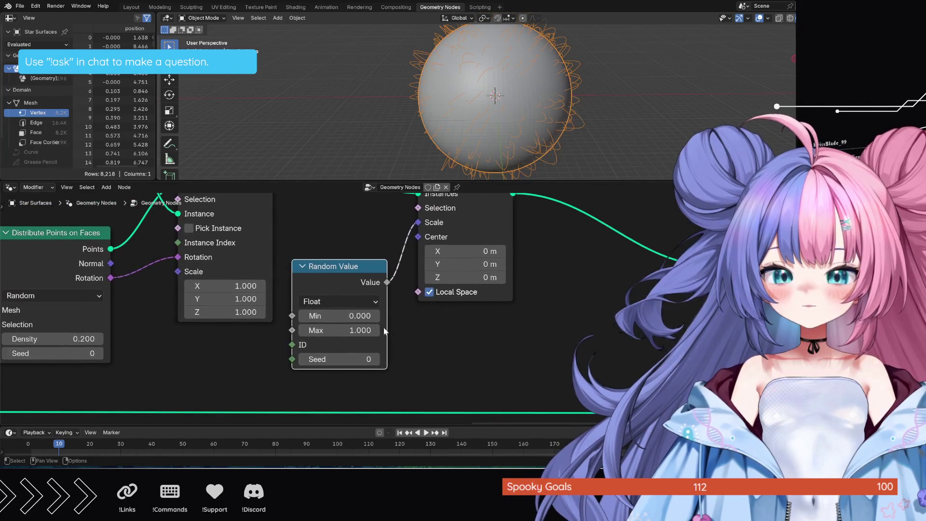
# Set the Random Value range to Min 0.5 and Max 3
pyautogui.click(357, 316)
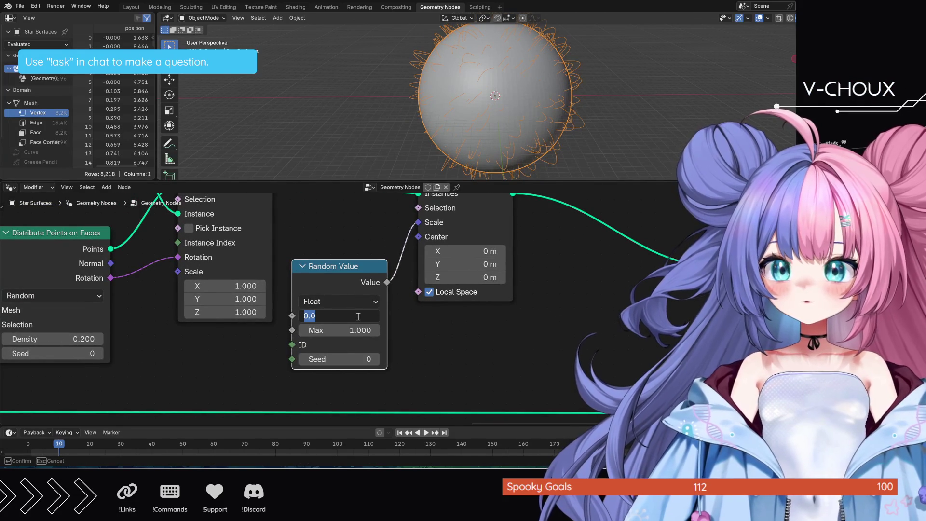
pyautogui.write('0.5')
pyautogui.press('Return')
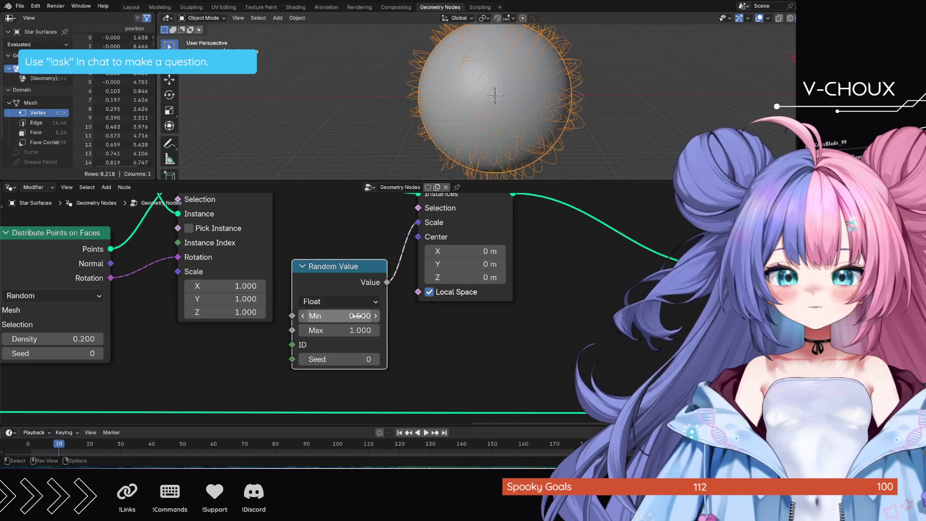
pyautogui.click(356, 332)
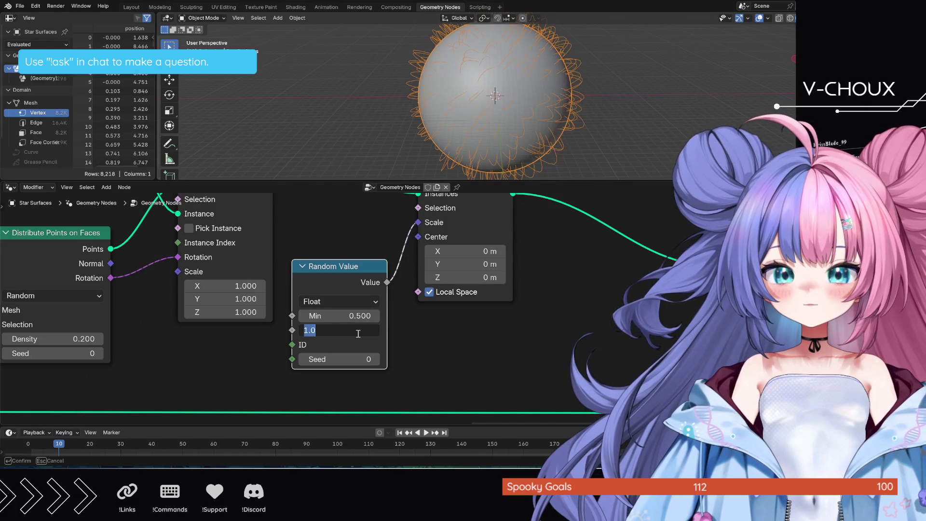
pyautogui.write('3')
pyautogui.press('Return')
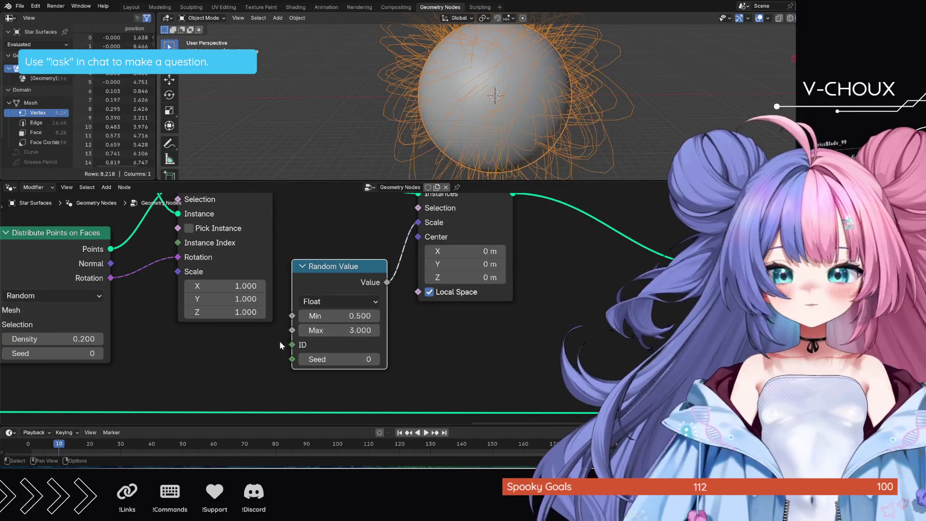
pyautogui.moveTo(177, 361)
pyautogui.mouseDown(button='middle')
pyautogui.moveTo(368, 378)
pyautogui.moveTo(517, 428)
pyautogui.moveTo(373, 244)
pyautogui.mouseUp(button='middle')
pyautogui.scroll(-2, 327, 274)
pyautogui.moveTo(327, 274); pyautogui.dragTo(343, 189, button='middle')
# Set Density on Distribute Points on Faces to 0.1
pyautogui.click(388, 329)
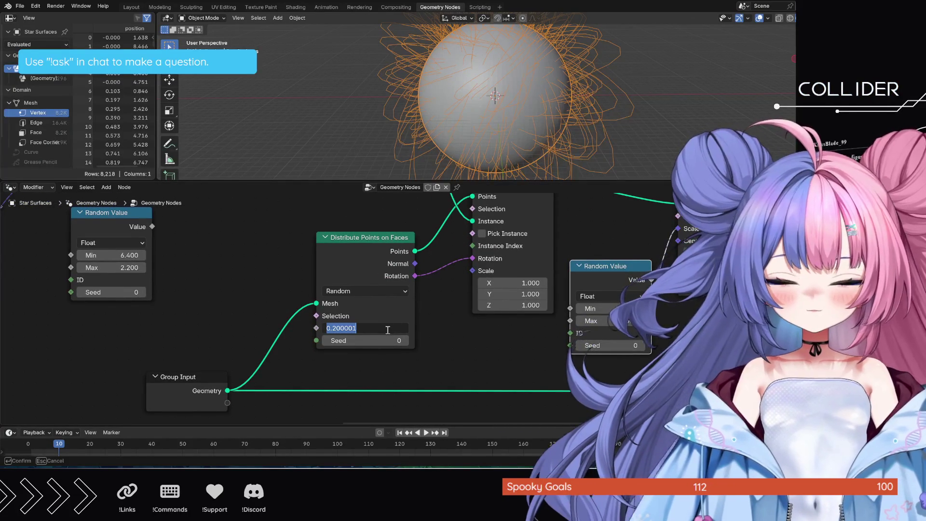
pyautogui.write('0.1')
pyautogui.press('Return')
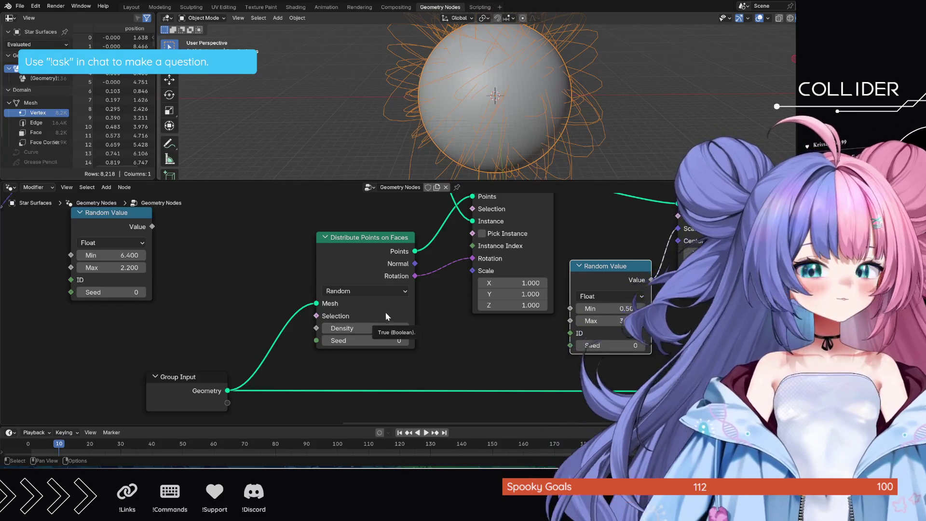
pyautogui.moveTo(584, 341)
pyautogui.mouseDown(button='middle')
pyautogui.moveTo(449, 344)
pyautogui.moveTo(358, 384)
pyautogui.mouseUp(button='middle')
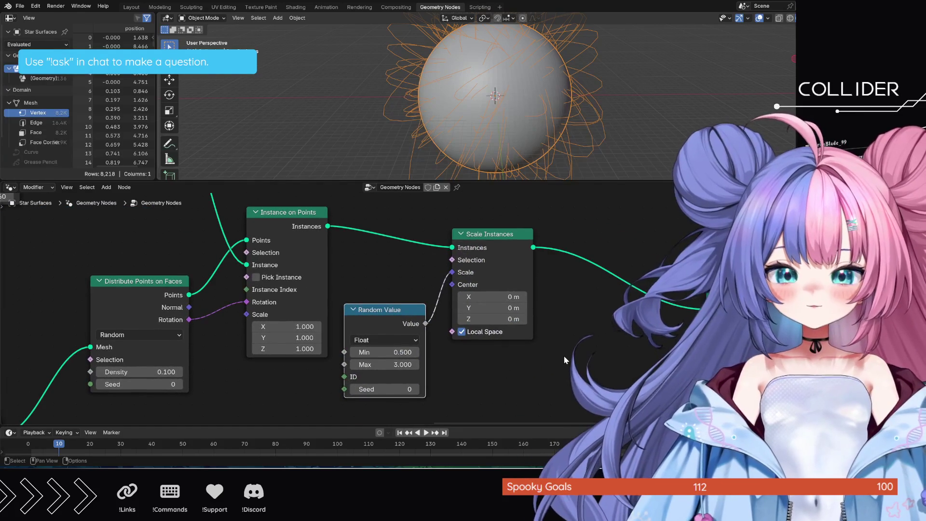
pyautogui.scroll(-2, 563, 355)
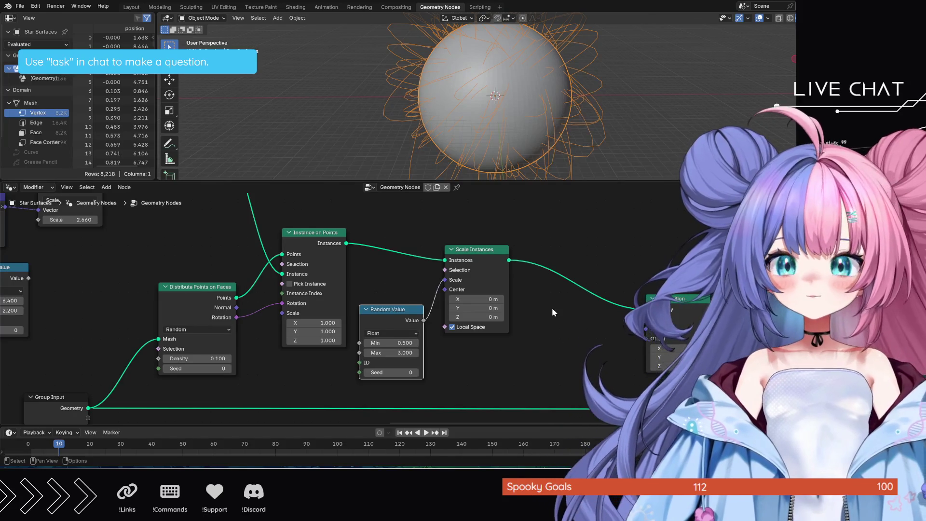
# Insert a Rotate Instances node between Scale Instances and Set Position
pyautogui.click(551, 309)
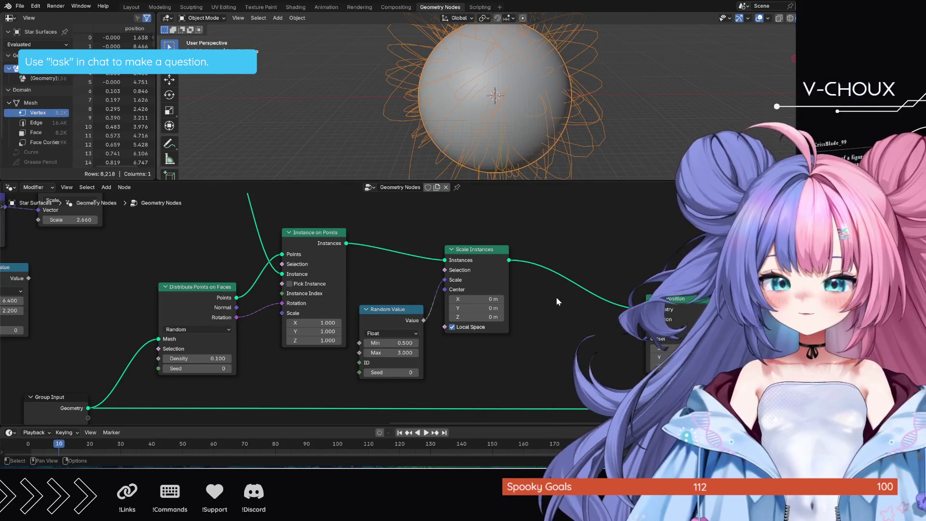
pyautogui.hotkey('shift', 'a')
pyautogui.write('rotate')
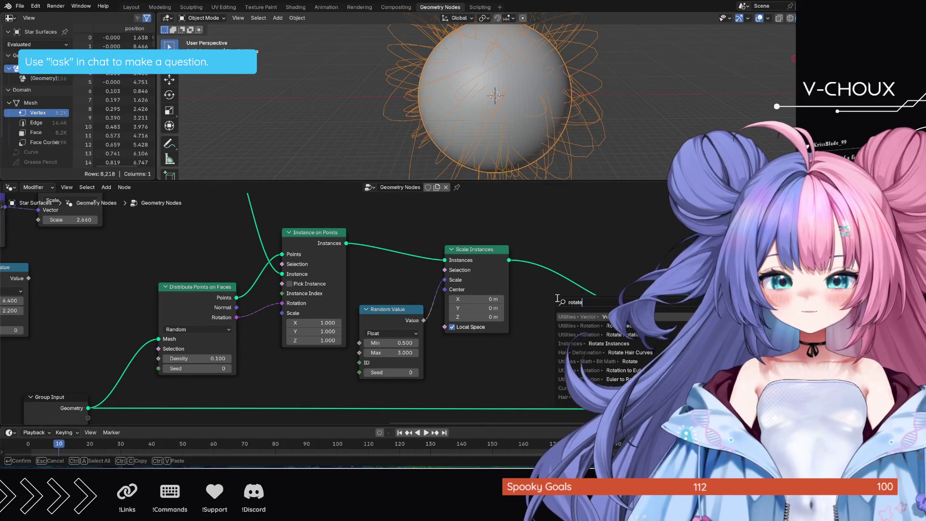
pyautogui.write('s')
pyautogui.press('BackSpace')
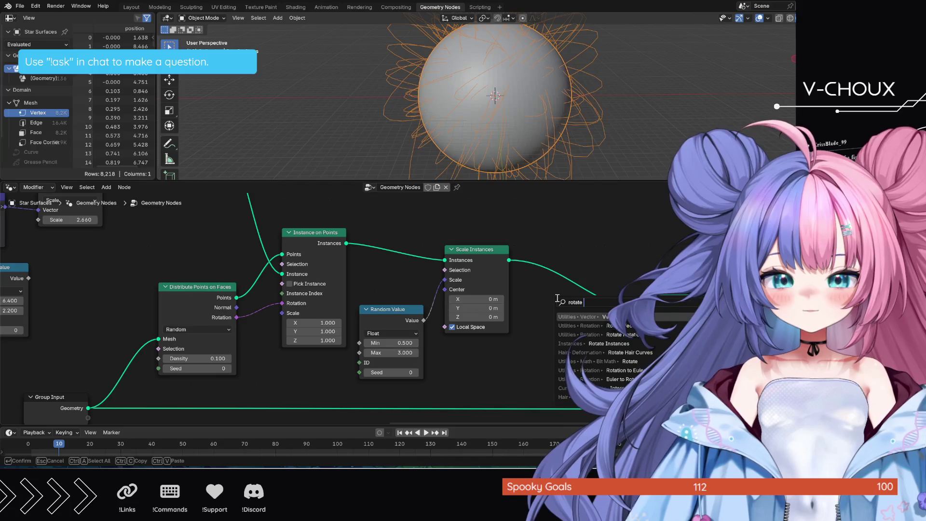
pyautogui.press('Return')
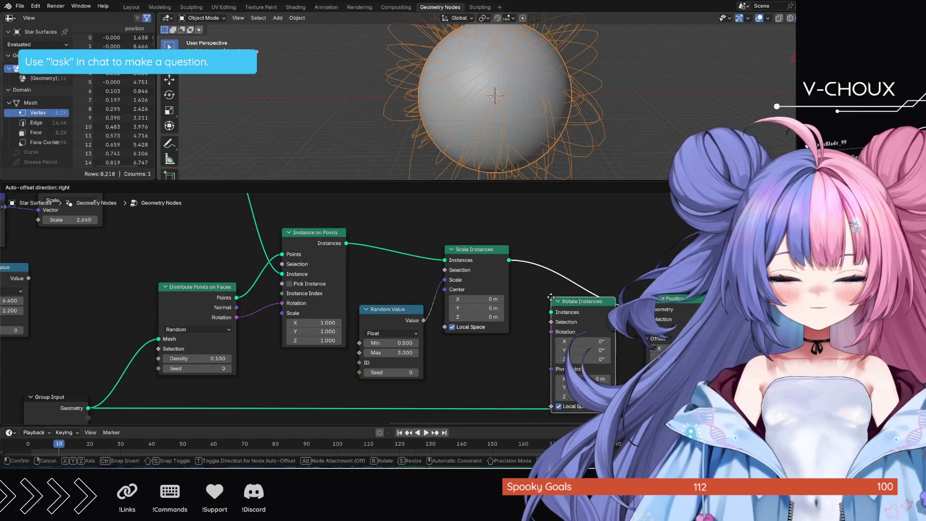
pyautogui.click(544, 272)
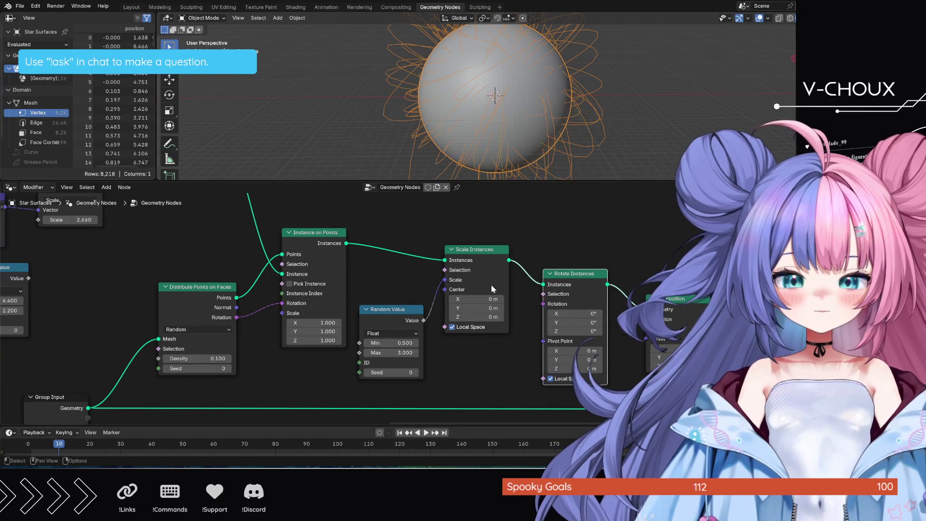
# Space out the nodes and move the spare Random Value next to Rotate Instances
pyautogui.moveTo(397, 312); pyautogui.dragTo(409, 316)
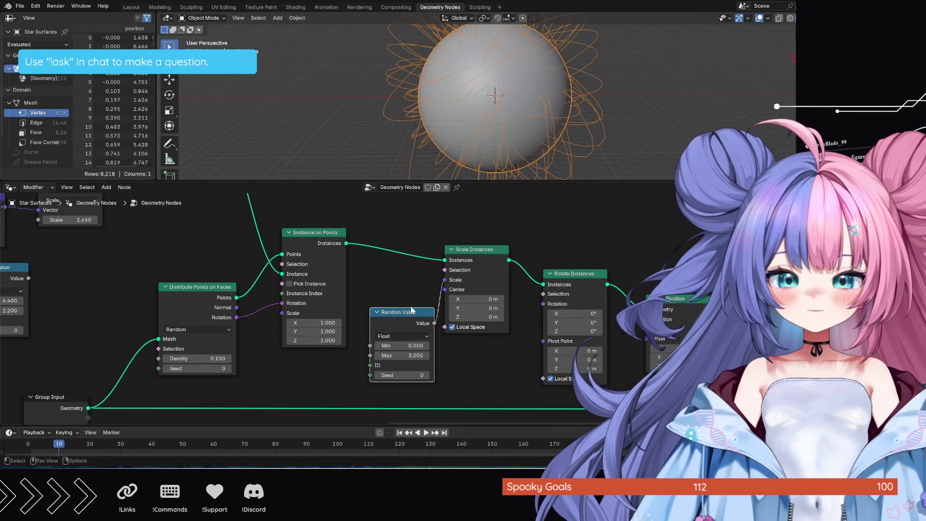
pyautogui.keyDown('shift'); pyautogui.click(449, 301); pyautogui.keyUp('shift')
pyautogui.moveTo(466, 249); pyautogui.dragTo(452, 248)
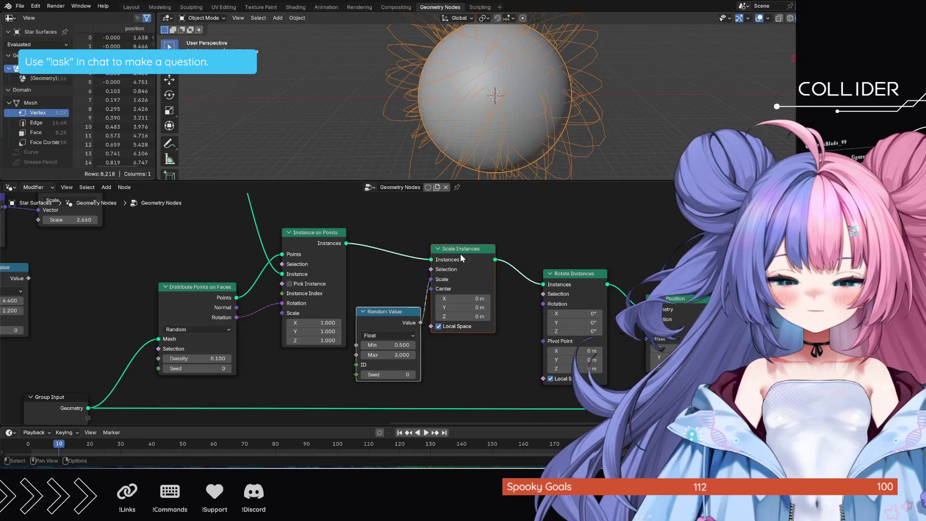
pyautogui.moveTo(604, 288); pyautogui.dragTo(628, 288)
pyautogui.moveTo(615, 383)
pyautogui.mouseDown(button='middle')
pyautogui.moveTo(596, 346)
pyautogui.moveTo(624, 344)
pyautogui.mouseUp(button='middle')
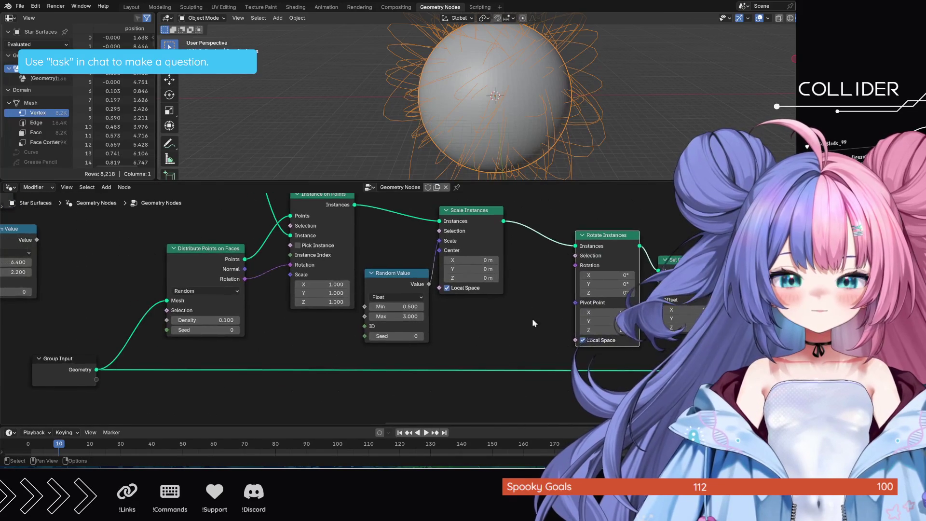
pyautogui.moveTo(25, 228)
pyautogui.mouseDown()
pyautogui.moveTo(559, 300)
pyautogui.moveTo(575, 266)
pyautogui.mouseUp()
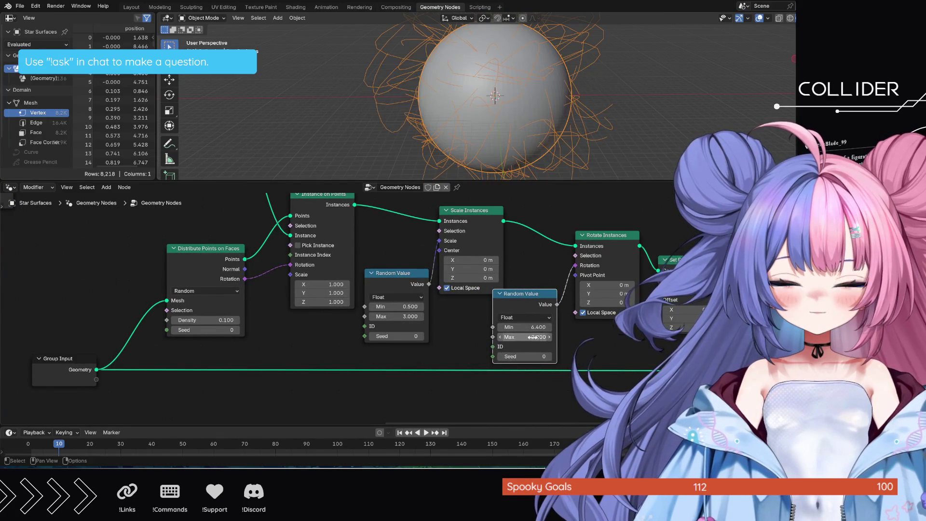
# Make the second Random Value a Vector with Max X, Y, Z of 0, wired into Rotation
pyautogui.click(522, 317)
pyautogui.click(518, 359)
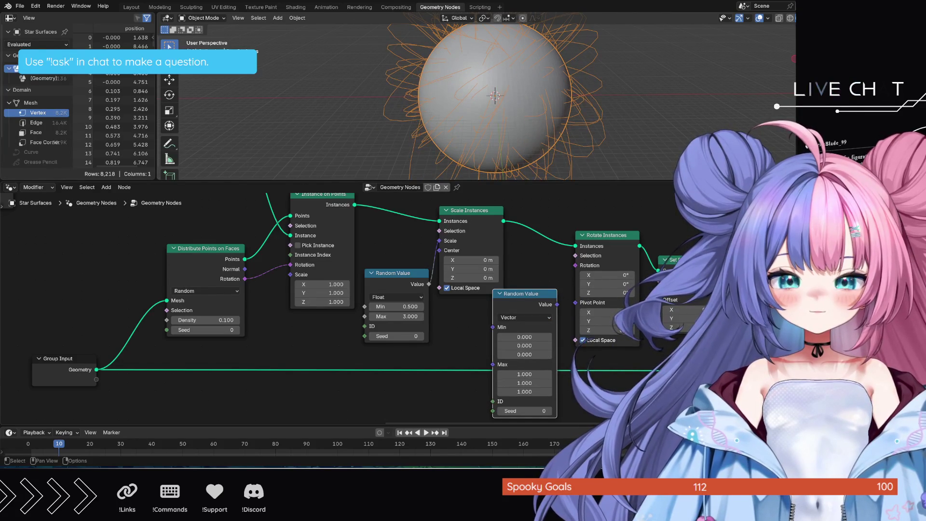
pyautogui.click(534, 374)
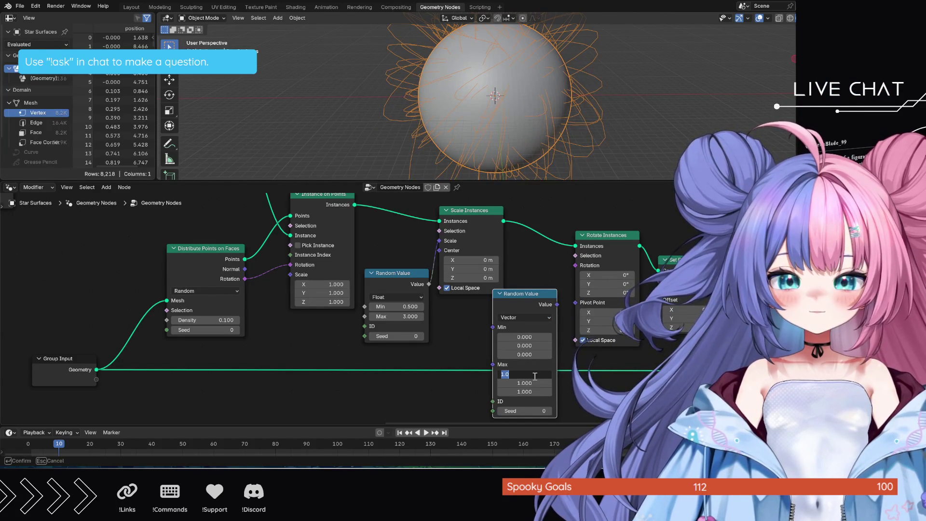
pyautogui.write('0')
pyautogui.press('Return')
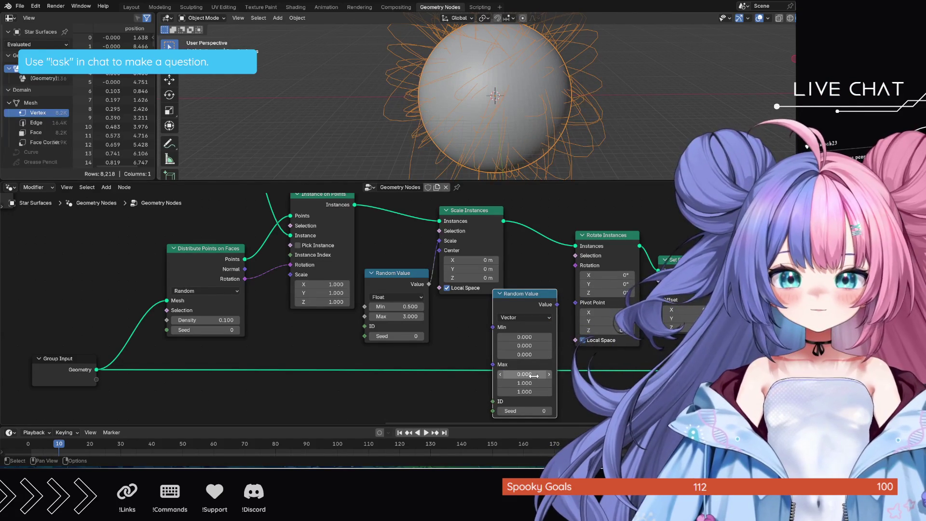
pyautogui.click(531, 383)
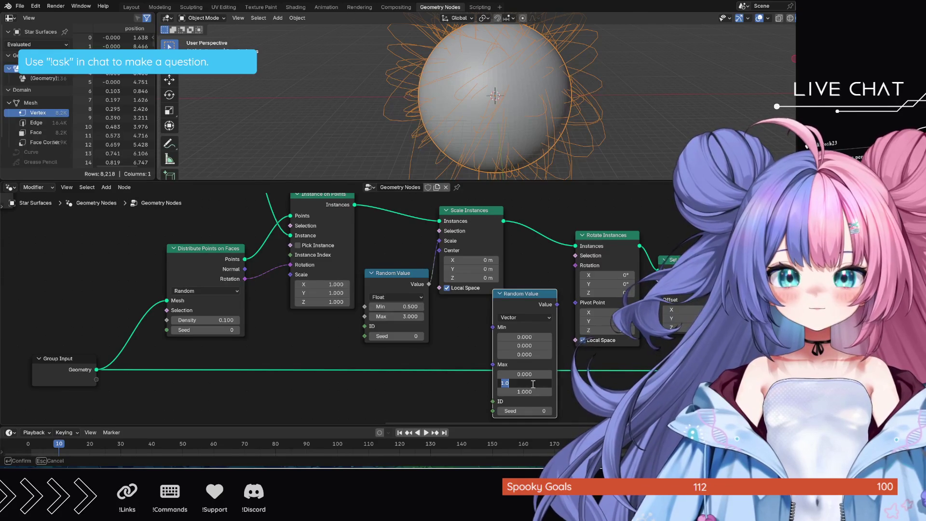
pyautogui.write('0')
pyautogui.press('Return')
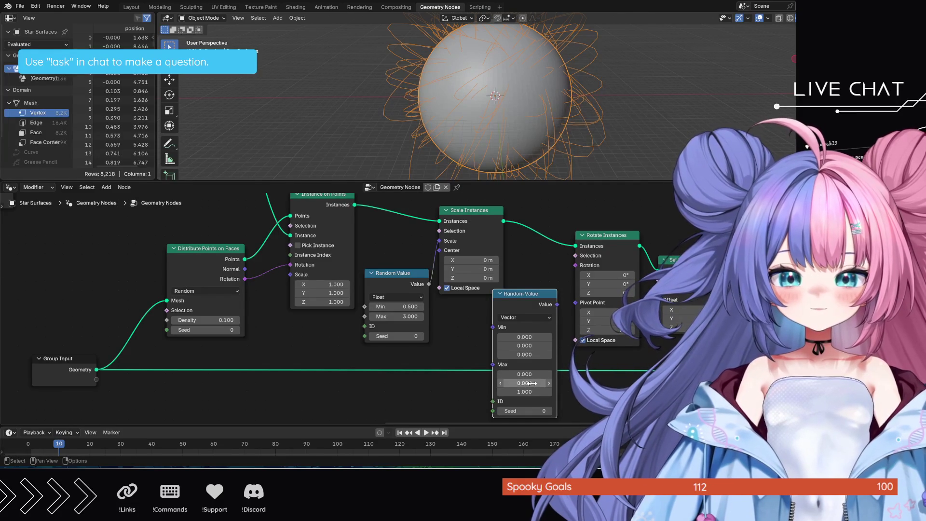
pyautogui.click(528, 392)
pyautogui.write('0')
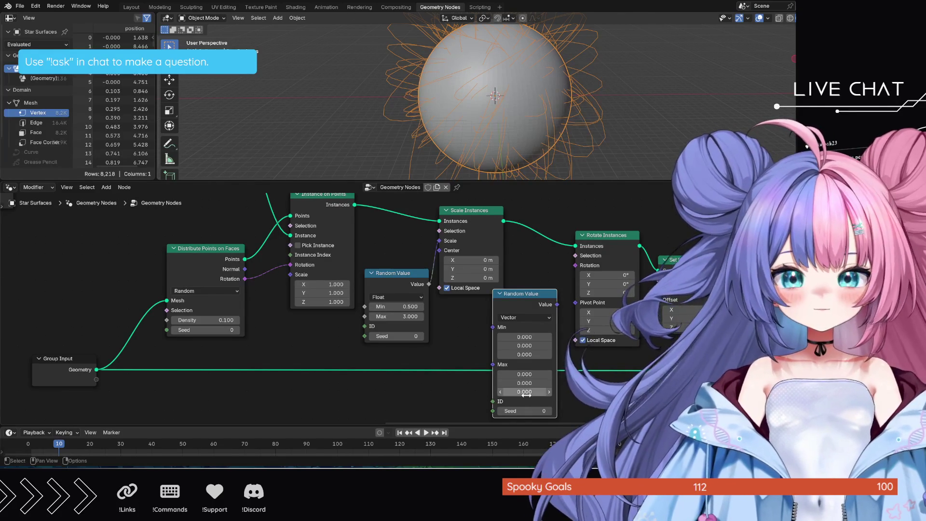
pyautogui.press('Return')
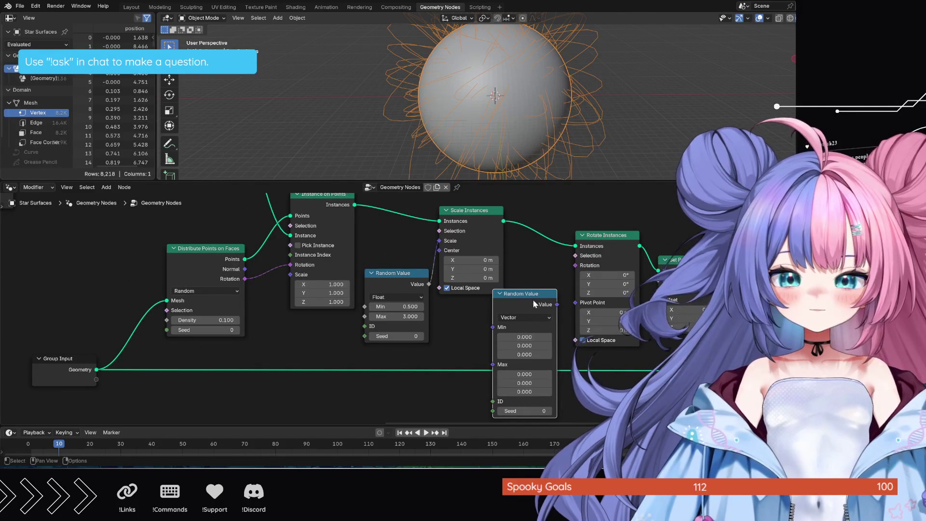
pyautogui.moveTo(557, 304); pyautogui.dragTo(577, 265)
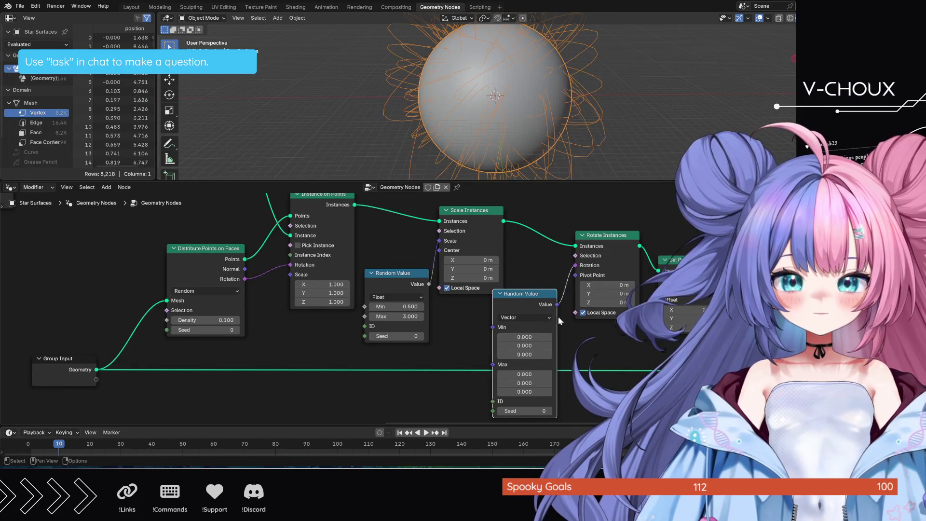
pyautogui.moveTo(524, 392)
pyautogui.mouseDown()
pyautogui.moveTo(550, 392)
pyautogui.moveTo(516, 392)
pyautogui.moveTo(563, 391)
pyautogui.moveTo(524, 392)
pyautogui.mouseUp()
pyautogui.write('1.800')
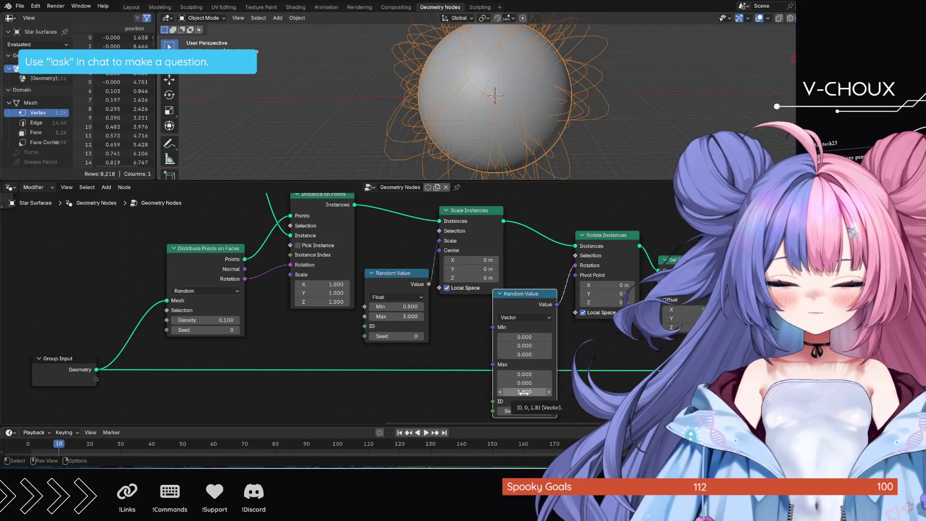
pyautogui.press('BackSpace')
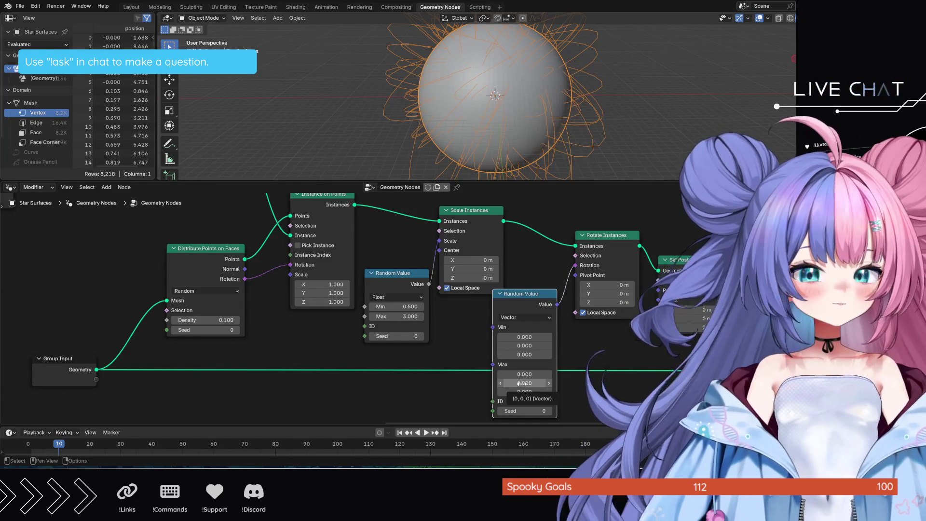
# Test the Random Value's Max Y rotation on the flares, then reset it to 0
pyautogui.moveTo(530, 382); pyautogui.dragTo(530, 382)
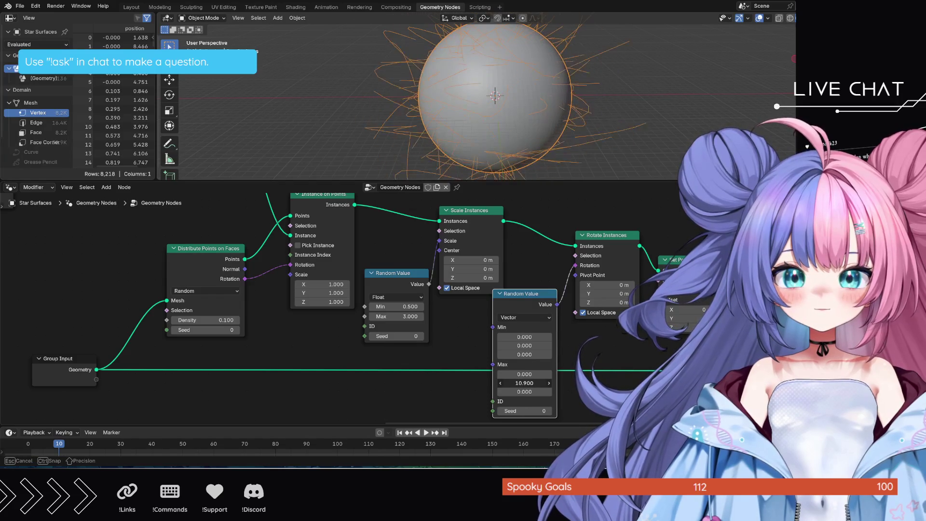
pyautogui.moveTo(530, 382); pyautogui.dragTo(501, 381)
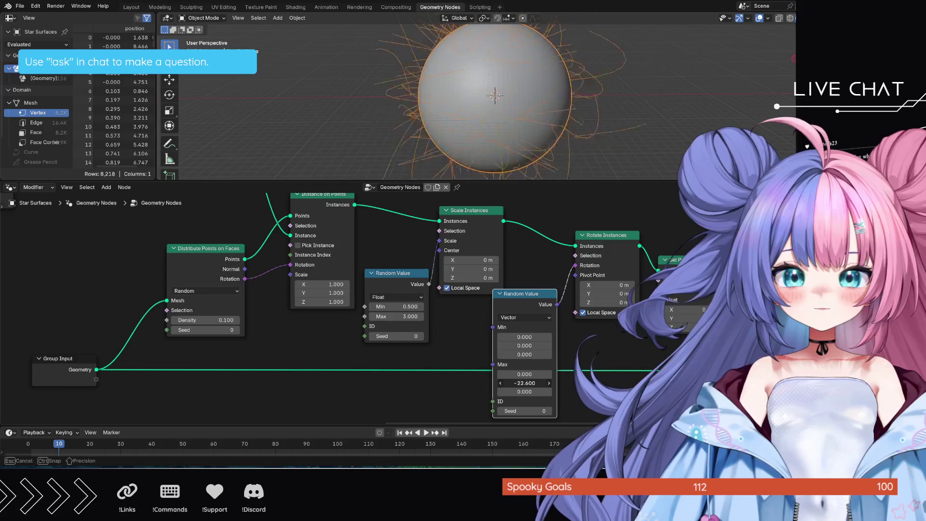
pyautogui.moveTo(524, 382); pyautogui.dragTo(507, 383)
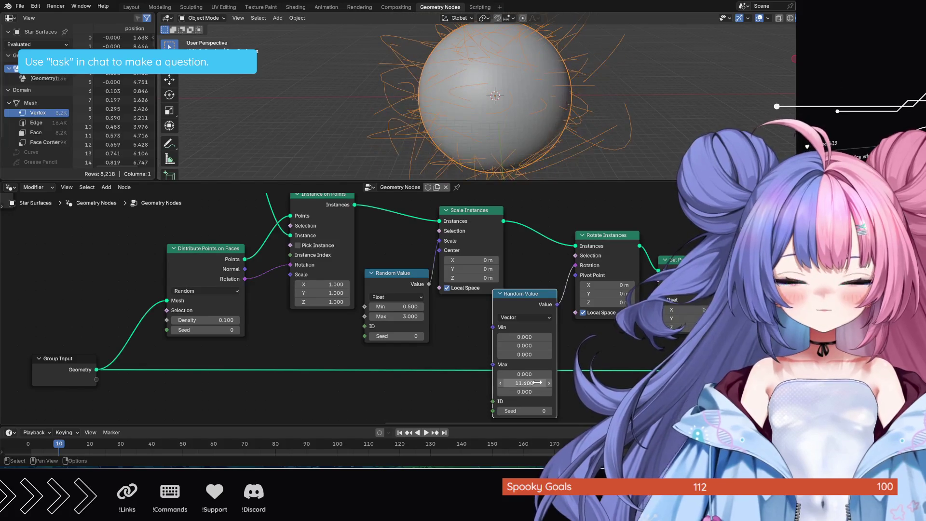
pyautogui.click(538, 382)
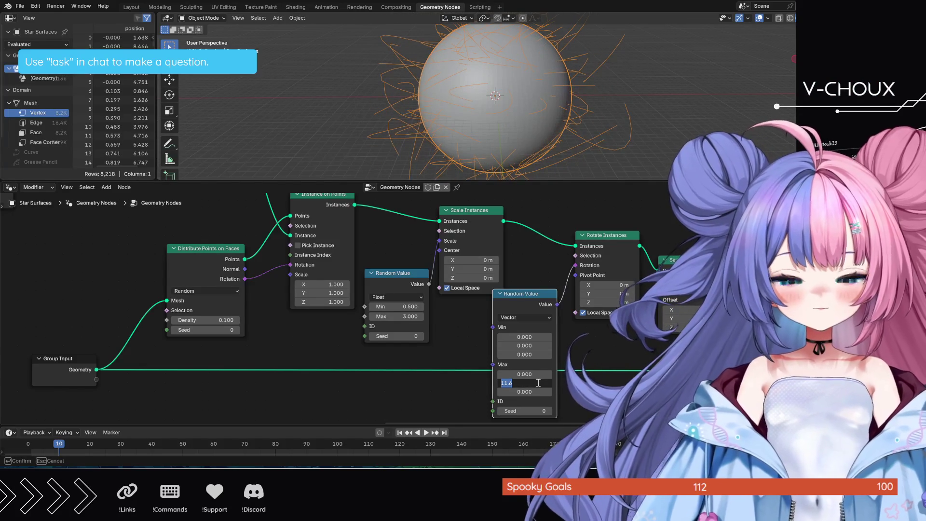
pyautogui.write('0')
pyautogui.press('Return')
# Try Max X at 8.6, clear it to 0, and raise Max Z to 13.7
pyautogui.moveTo(532, 376); pyautogui.dragTo(603, 374)
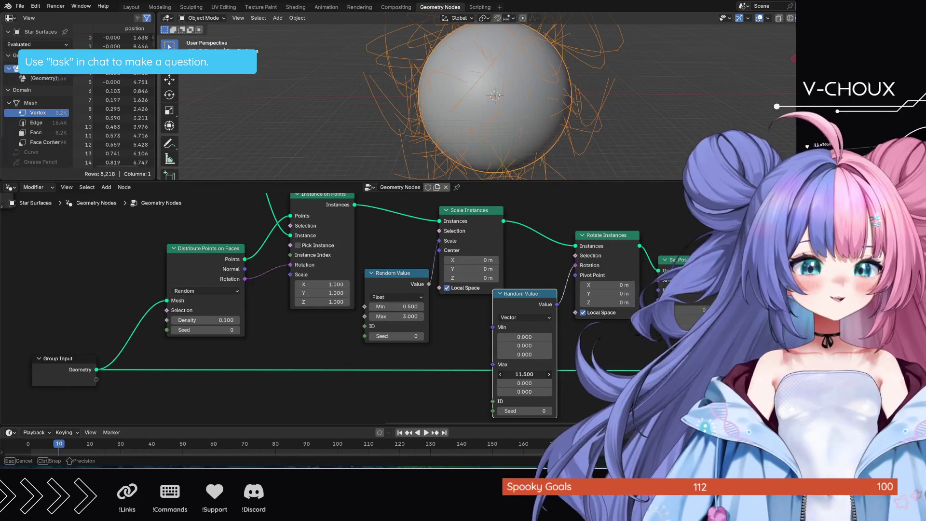
pyautogui.moveTo(525, 375); pyautogui.dragTo(528, 376)
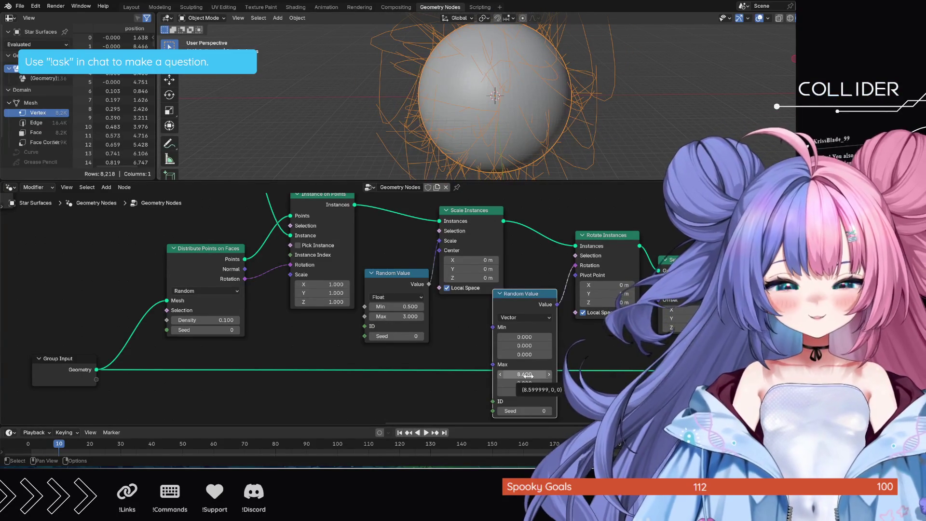
pyautogui.press('BackSpace')
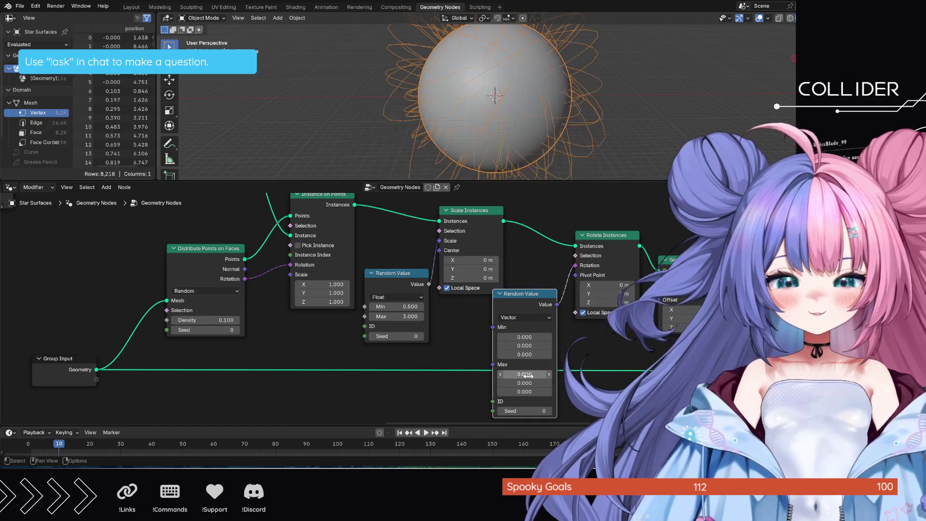
pyautogui.moveTo(525, 392)
pyautogui.mouseDown()
pyautogui.moveTo(567, 392)
pyautogui.moveTo(528, 382)
pyautogui.mouseUp()
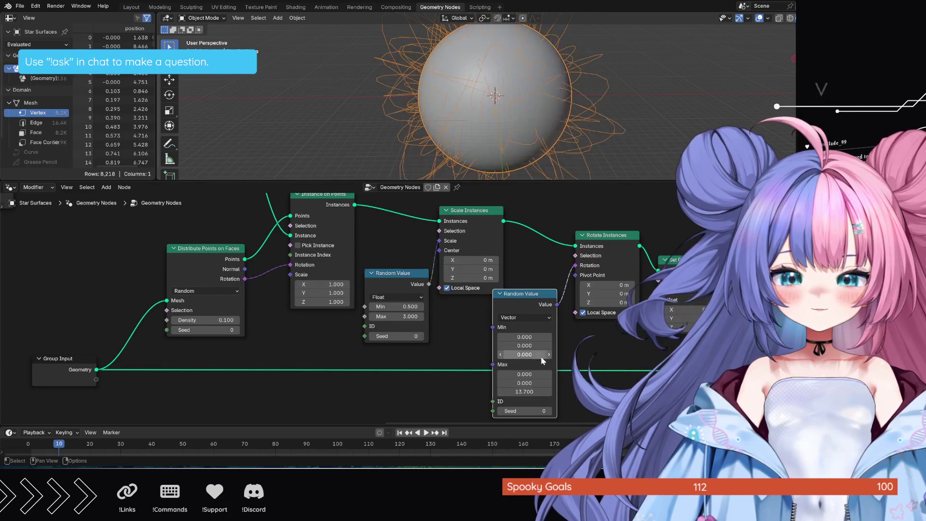
pyautogui.scroll(-1, 528, 383)
pyautogui.scroll(4, 512, 126)
pyautogui.moveTo(511, 126); pyautogui.dragTo(647, 127, button='middle')
pyautogui.scroll(-6, 647, 127)
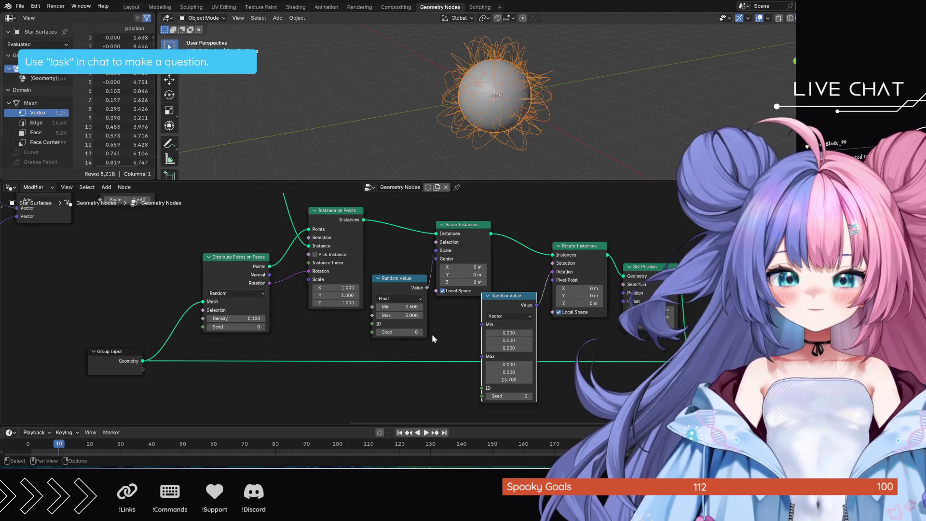
# Orbit the 3D view and move the Group Input node lower in the tree
pyautogui.moveTo(511, 149); pyautogui.dragTo(279, 128, button='middle')
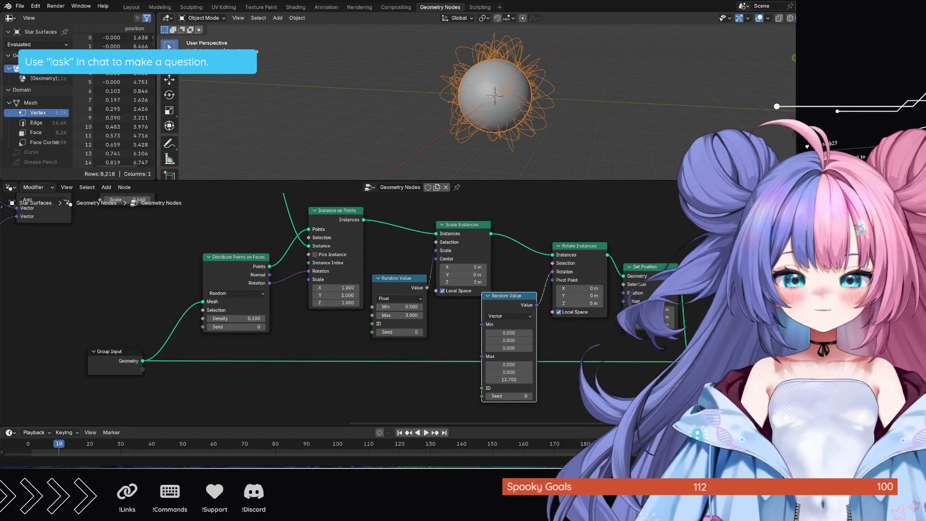
pyautogui.moveTo(107, 372); pyautogui.dragTo(109, 408)
pyautogui.hotkey('alt', 'a')
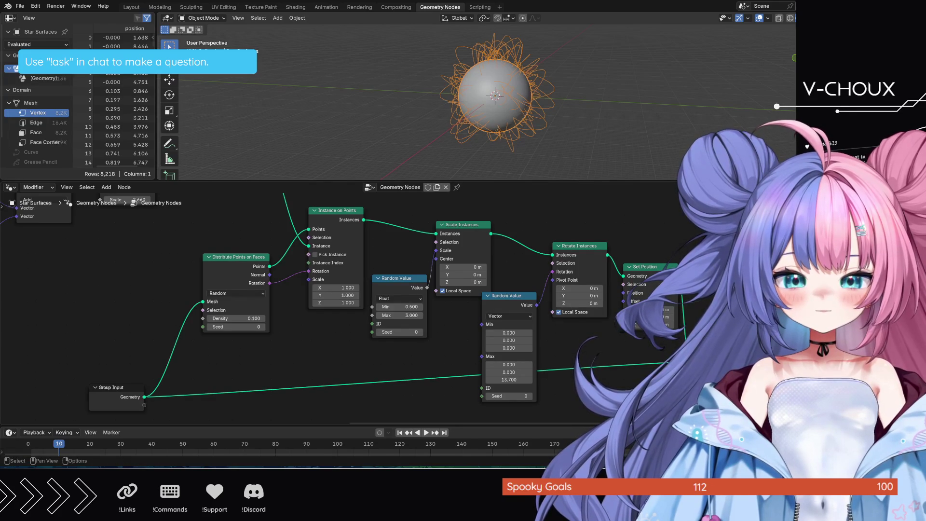
pyautogui.moveTo(699, 362); pyautogui.dragTo(694, 407)
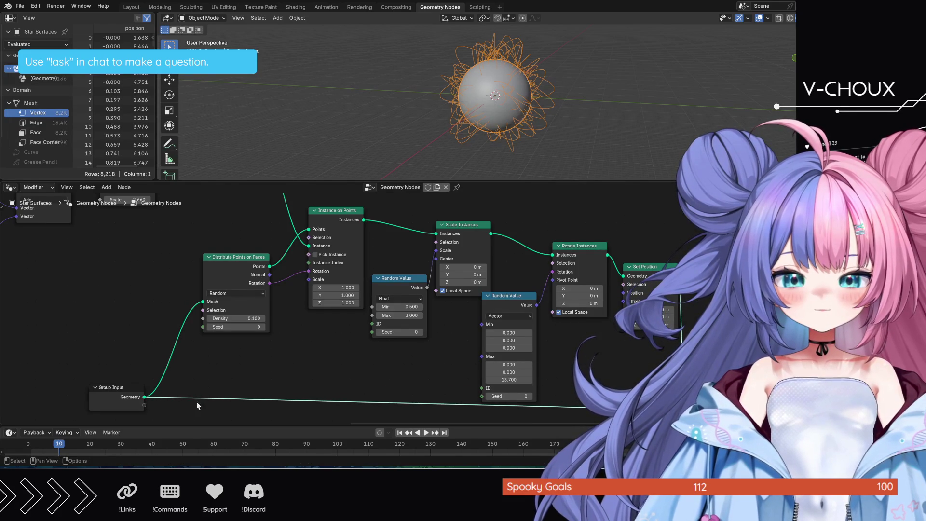
pyautogui.moveTo(121, 389); pyautogui.dragTo(118, 398)
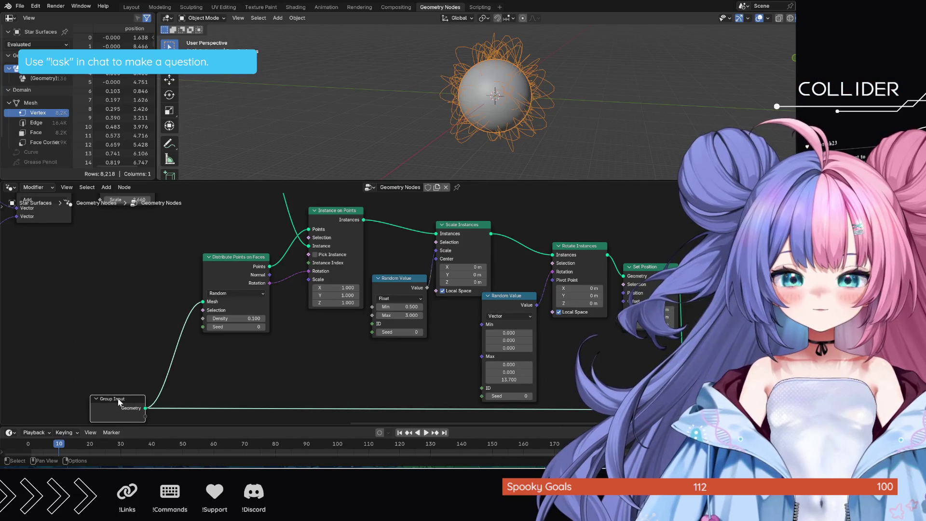
# Pack both Random Value nodes, Scale Instances, Rotate Instances and Set Position into a compact layout
pyautogui.moveTo(394, 278); pyautogui.dragTo(337, 324)
pyautogui.moveTo(469, 243)
pyautogui.mouseDown()
pyautogui.moveTo(433, 268)
pyautogui.moveTo(446, 228)
pyautogui.mouseUp()
pyautogui.moveTo(502, 295); pyautogui.dragTo(424, 299)
pyautogui.moveTo(566, 220)
pyautogui.mouseDown()
pyautogui.moveTo(641, 287)
pyautogui.moveTo(558, 309)
pyautogui.moveTo(572, 310)
pyautogui.mouseUp()
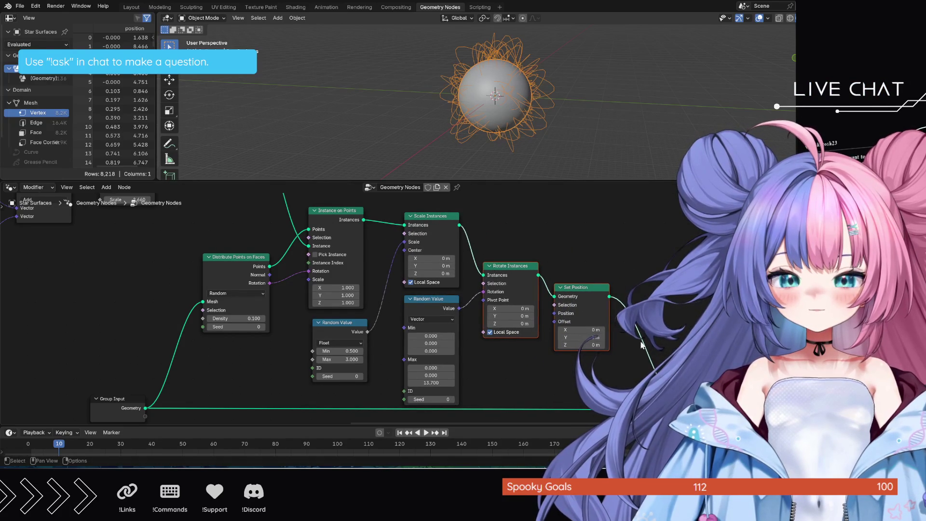
pyautogui.moveTo(665, 385)
pyautogui.mouseDown()
pyautogui.moveTo(632, 381)
pyautogui.moveTo(618, 319)
pyautogui.moveTo(627, 313)
pyautogui.moveTo(583, 367)
pyautogui.moveTo(593, 376)
pyautogui.mouseUp()
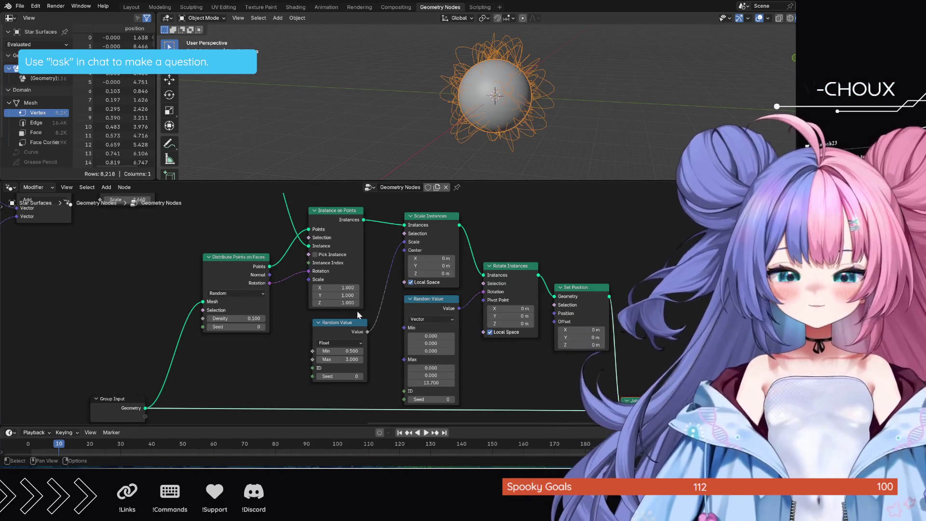
pyautogui.scroll(-2, 235, 345)
# Move the Scale and Add nodes and the upper Set Position node to the left
pyautogui.moveTo(238, 360); pyautogui.dragTo(286, 353, button='middle')
pyautogui.scroll(1, 287, 353)
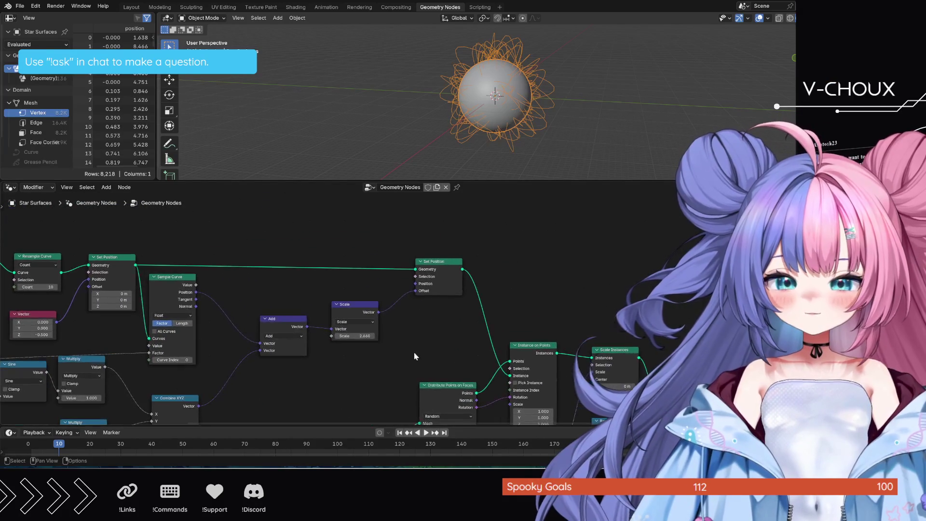
pyautogui.moveTo(278, 319); pyautogui.dragTo(277, 322)
pyautogui.moveTo(283, 291)
pyautogui.mouseDown()
pyautogui.moveTo(326, 300)
pyautogui.moveTo(379, 339)
pyautogui.mouseUp()
pyautogui.moveTo(357, 303); pyautogui.dragTo(317, 304)
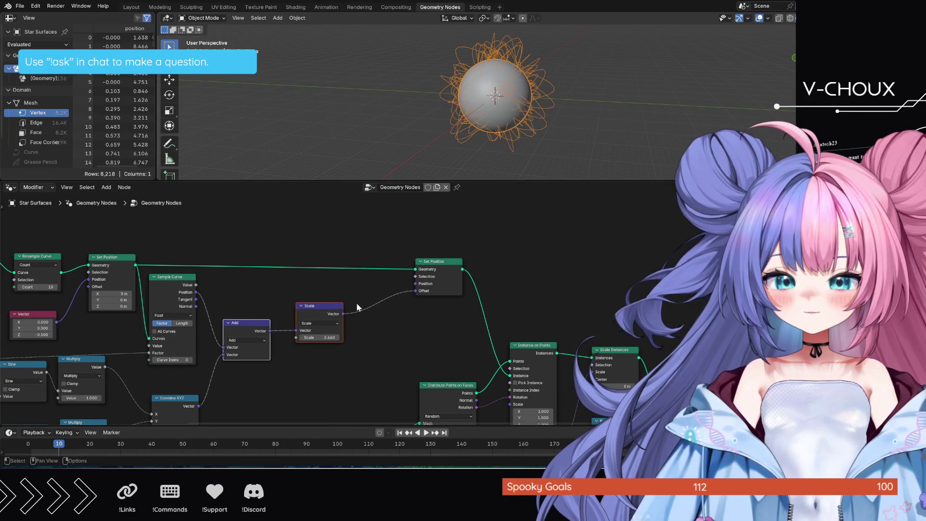
pyautogui.moveTo(435, 261); pyautogui.dragTo(371, 256)
pyautogui.keyDown('ctrl'); pyautogui.hscroll(-10, 341, 324); pyautogui.keyUp('ctrl')
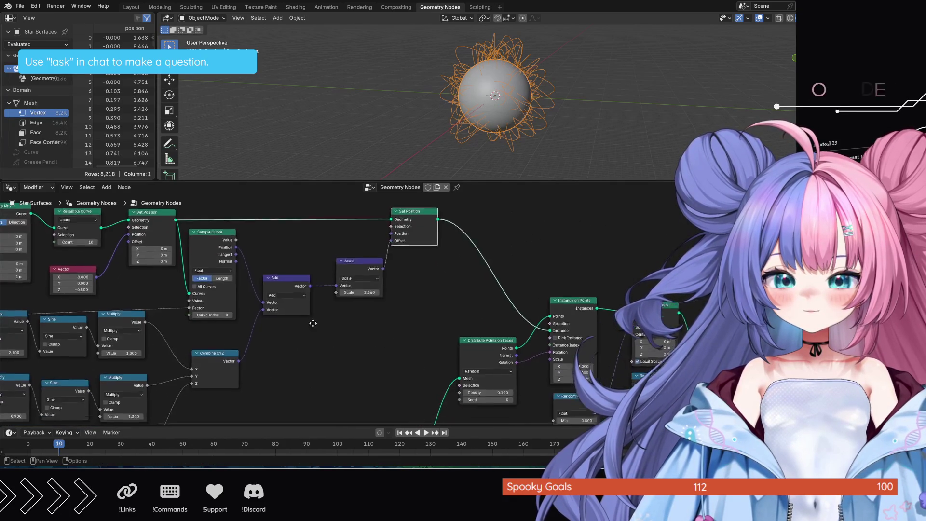
# Align the Multiply and Sine nodes into neat horizontal rows
pyautogui.moveTo(515, 390); pyautogui.dragTo(563, 362, button='middle')
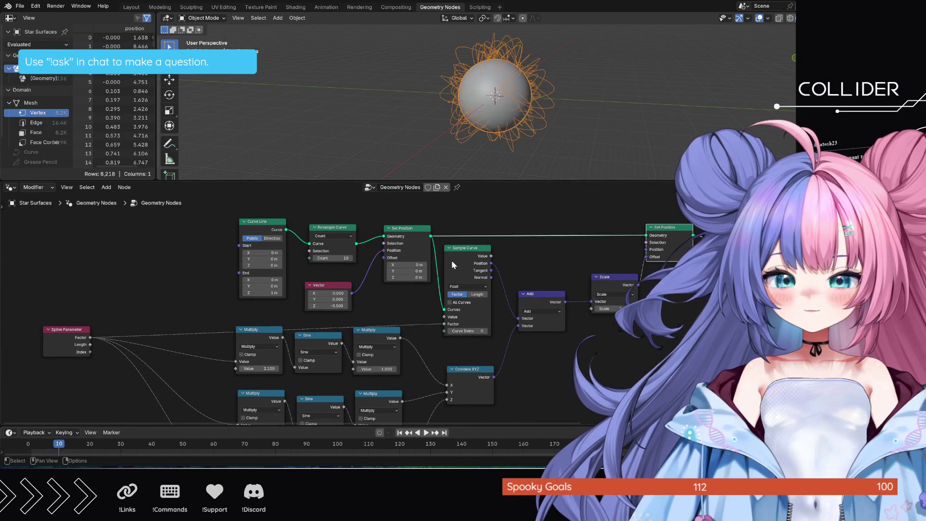
pyautogui.moveTo(511, 340)
pyautogui.mouseDown(button='middle')
pyautogui.moveTo(523, 367)
pyautogui.moveTo(564, 297)
pyautogui.moveTo(614, 294)
pyautogui.mouseUp(button='middle')
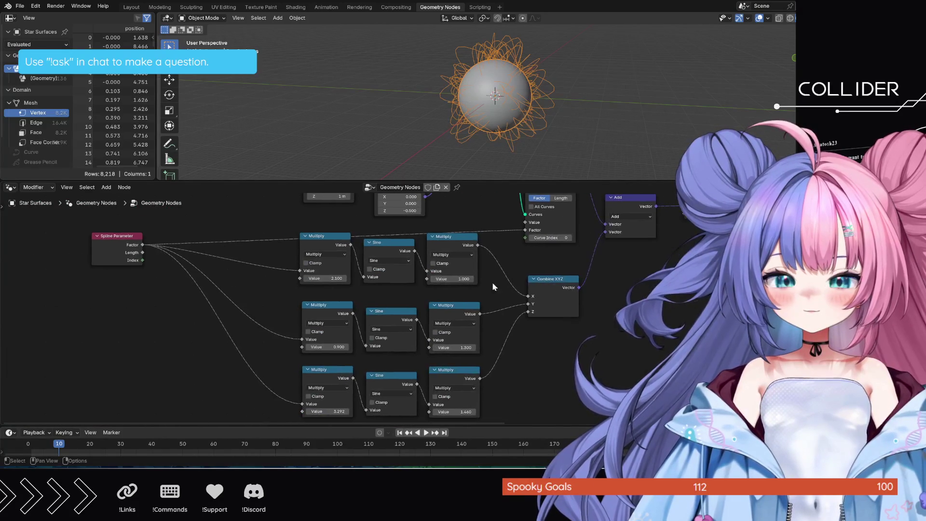
pyautogui.moveTo(321, 239); pyautogui.dragTo(326, 250)
pyautogui.moveTo(393, 245); pyautogui.dragTo(395, 256)
pyautogui.moveTo(450, 240); pyautogui.dragTo(450, 247)
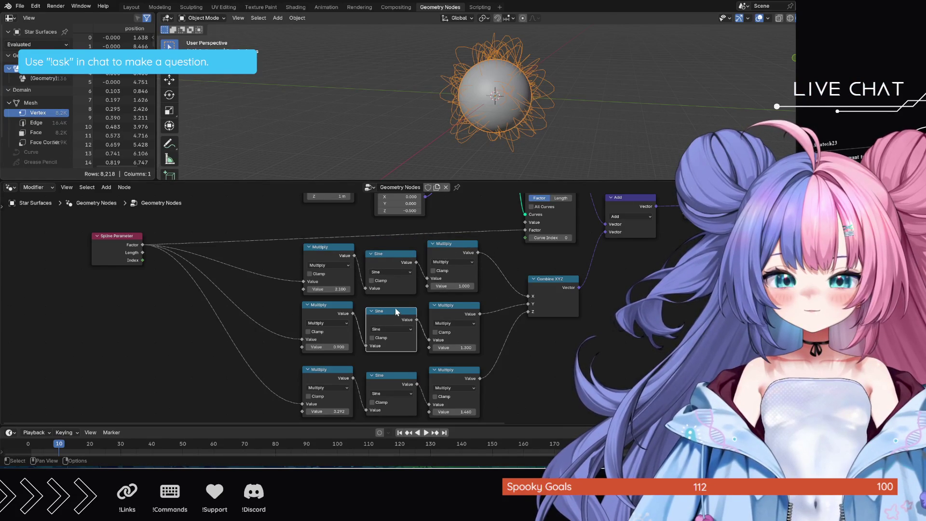
pyautogui.moveTo(461, 305); pyautogui.dragTo(462, 307)
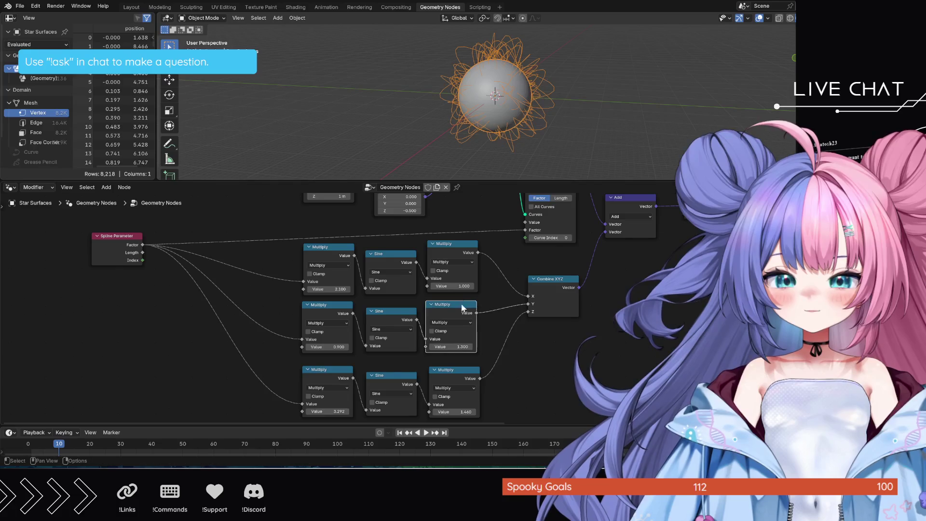
pyautogui.moveTo(344, 374)
pyautogui.mouseDown()
pyautogui.moveTo(343, 367)
pyautogui.moveTo(378, 362)
pyautogui.mouseUp()
pyautogui.moveTo(445, 366); pyautogui.dragTo(440, 358)
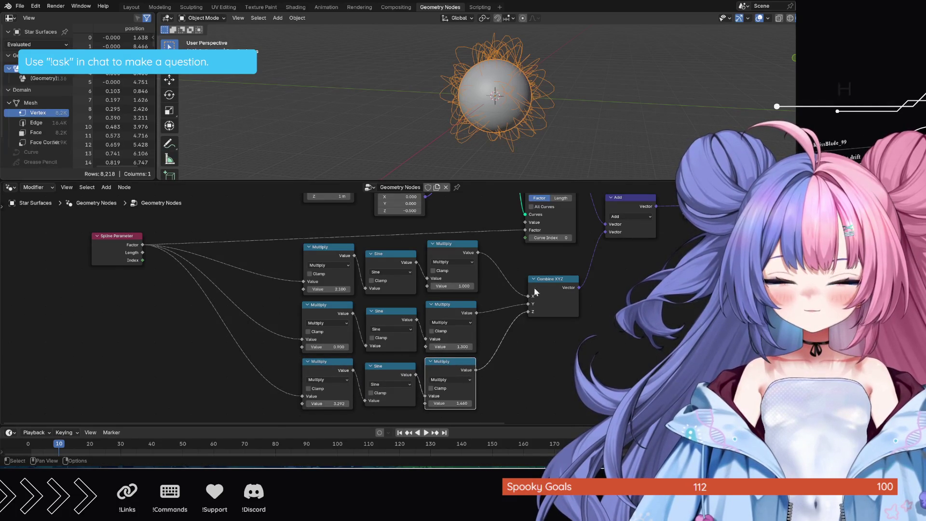
# Pull Combine XYZ and Spline Parameter in close to the Multiply nodes
pyautogui.moveTo(543, 280)
pyautogui.mouseDown()
pyautogui.moveTo(510, 300)
pyautogui.moveTo(517, 297)
pyautogui.mouseUp()
pyautogui.moveTo(128, 237)
pyautogui.mouseDown()
pyautogui.moveTo(301, 225)
pyautogui.moveTo(254, 226)
pyautogui.moveTo(257, 236)
pyautogui.mouseUp()
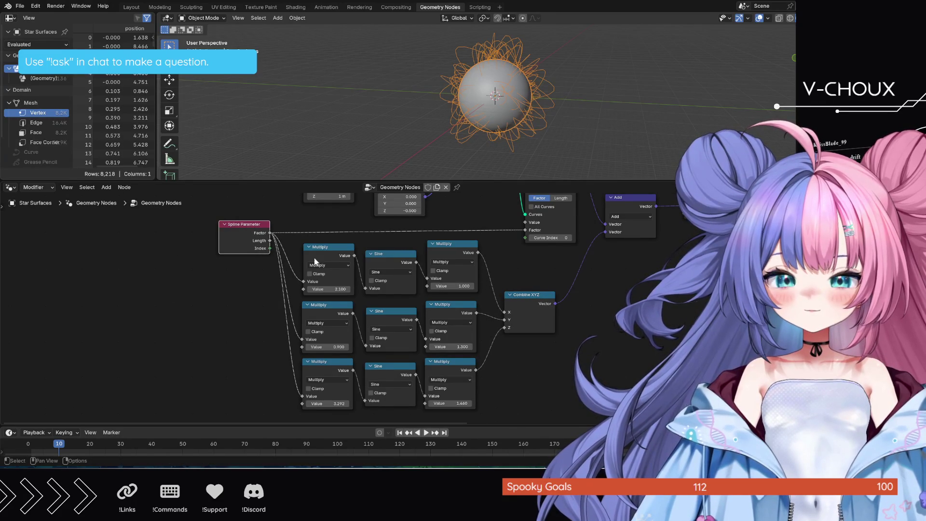
pyautogui.moveTo(669, 300); pyautogui.dragTo(620, 400, button='middle')
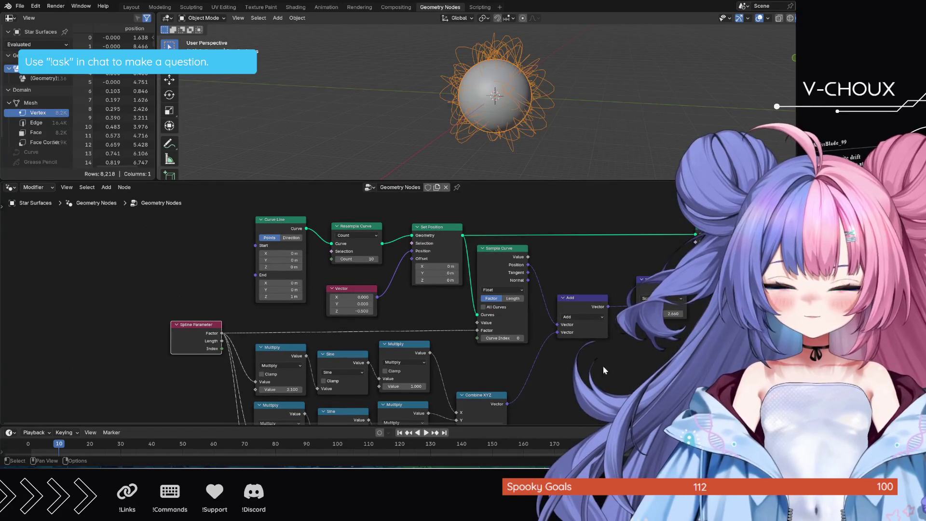
# Tuck Resample Curve, its Vector node and Curve Line closer together on the left
pyautogui.moveTo(370, 230); pyautogui.dragTo(365, 225)
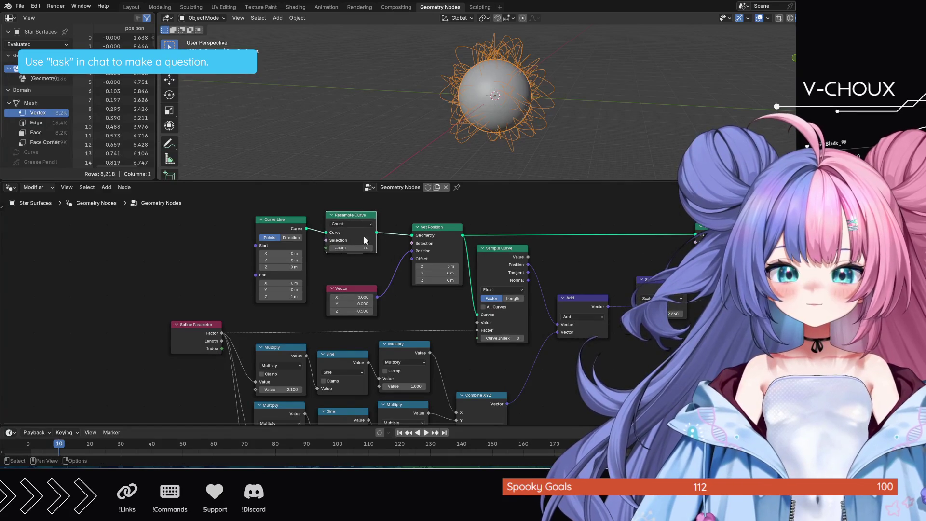
pyautogui.moveTo(367, 290); pyautogui.dragTo(368, 268)
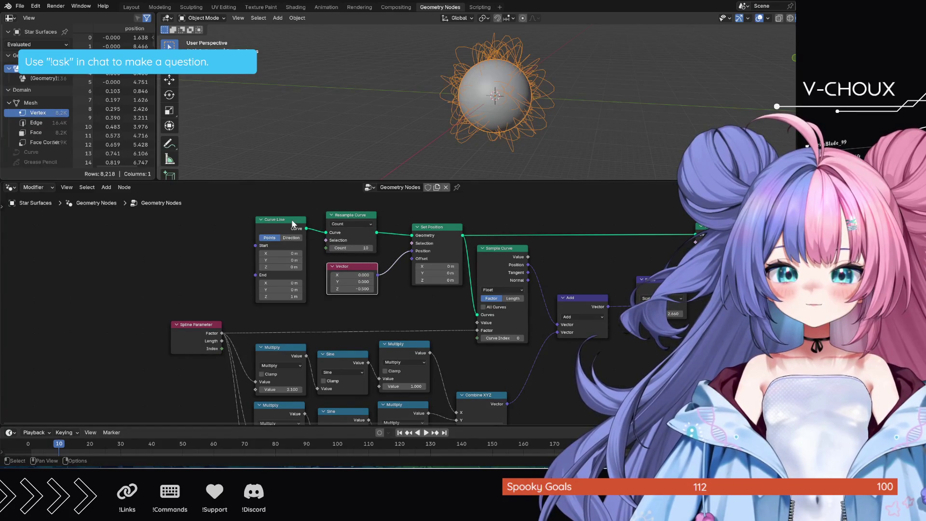
pyautogui.moveTo(293, 217)
pyautogui.mouseDown()
pyautogui.moveTo(302, 211)
pyautogui.moveTo(343, 244)
pyautogui.moveTo(363, 214)
pyautogui.moveTo(378, 210)
pyautogui.moveTo(376, 249)
pyautogui.mouseUp()
# Align Set Position, Sample Curve, Scale and Add nodes more tightly along the top row
pyautogui.moveTo(443, 239); pyautogui.dragTo(444, 246)
pyautogui.moveTo(509, 259); pyautogui.dragTo(507, 268)
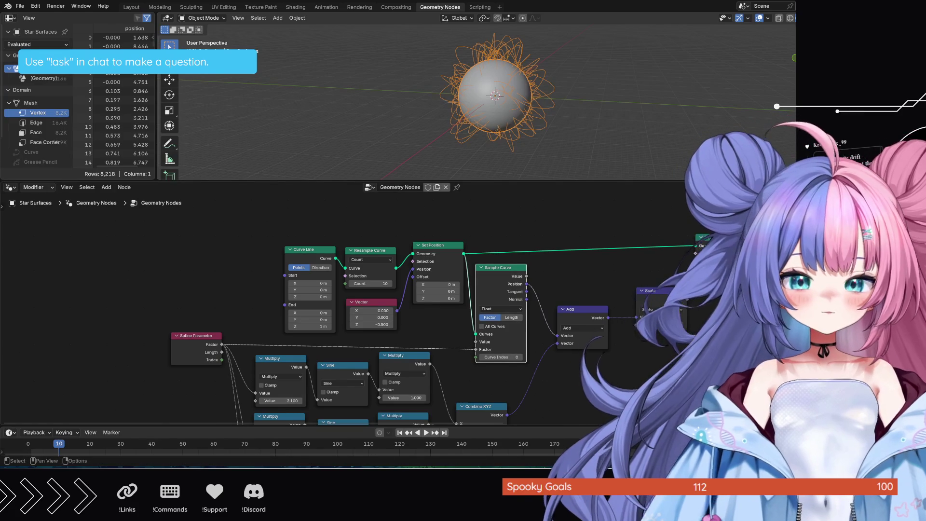
pyautogui.moveTo(642, 293)
pyautogui.mouseDown()
pyautogui.moveTo(618, 304)
pyautogui.moveTo(628, 306)
pyautogui.mouseUp()
pyautogui.keyDown('shift'); pyautogui.click(576, 316); pyautogui.keyUp('shift')
pyautogui.moveTo(625, 303)
pyautogui.mouseDown()
pyautogui.moveTo(694, 239)
pyautogui.moveTo(685, 244)
pyautogui.moveTo(691, 249)
pyautogui.mouseUp()
pyautogui.scroll(-5, 666, 303)
pyautogui.scroll(-2, 512, 370)
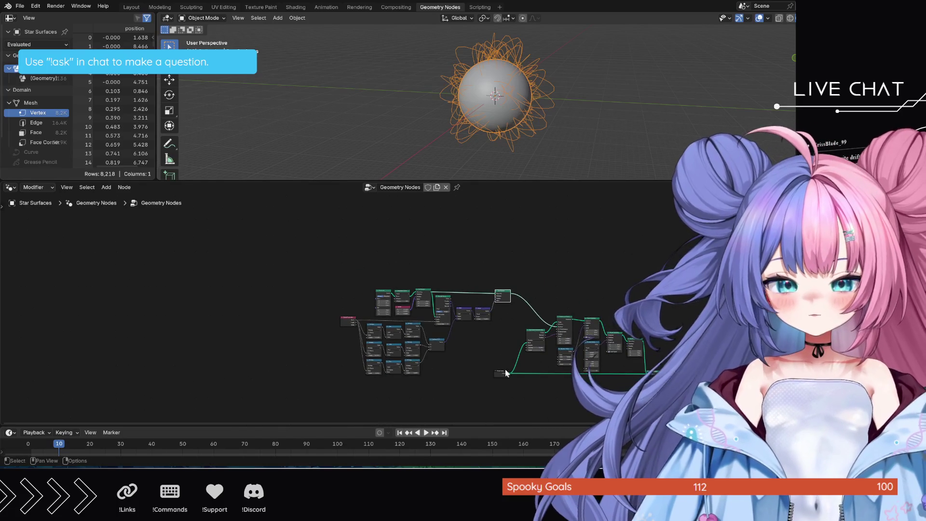
# Box-select the left curve-building nodes and shift them right and down beside the instancing nodes
pyautogui.moveTo(323, 395)
pyautogui.mouseDown()
pyautogui.moveTo(502, 285)
pyautogui.moveTo(480, 275)
pyautogui.moveTo(497, 313)
pyautogui.moveTo(470, 370)
pyautogui.moveTo(331, 364)
pyautogui.mouseUp()
pyautogui.click(485, 409)
pyautogui.click(505, 293)
pyautogui.moveTo(501, 274)
pyautogui.mouseDown()
pyautogui.moveTo(490, 346)
pyautogui.moveTo(418, 371)
pyautogui.moveTo(335, 369)
pyautogui.mouseUp()
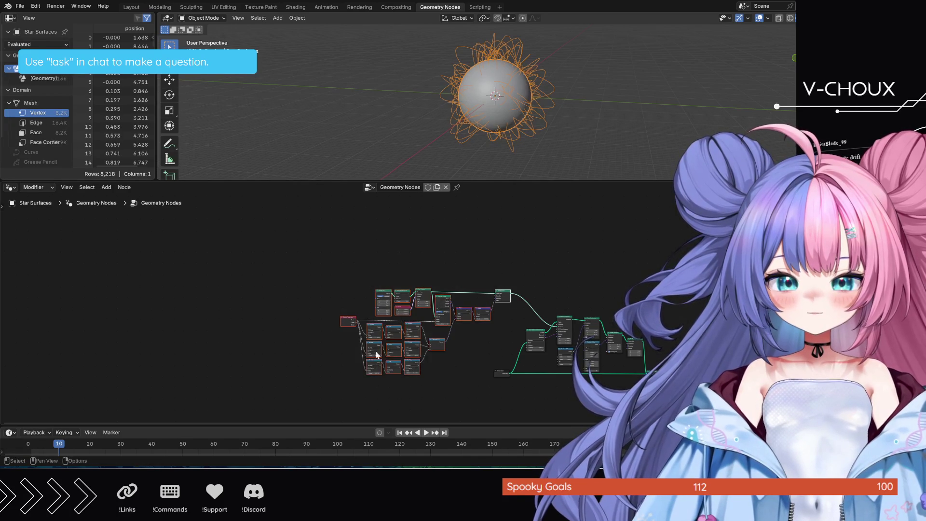
pyautogui.scroll(2, 532, 341)
pyautogui.moveTo(534, 285); pyautogui.dragTo(482, 242, button='middle')
pyautogui.moveTo(482, 242); pyautogui.dragTo(519, 266)
pyautogui.hotkey('alt', 'a')
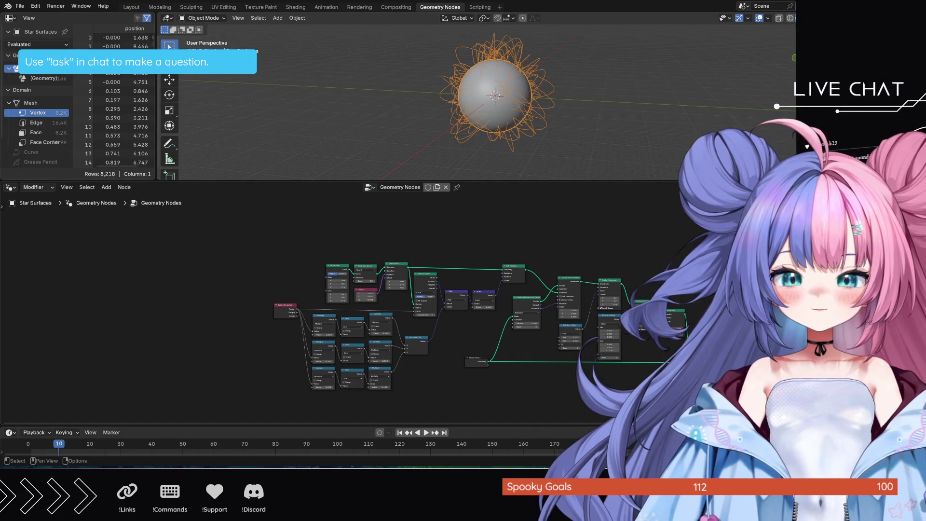
pyautogui.scroll(2, 603, 313)
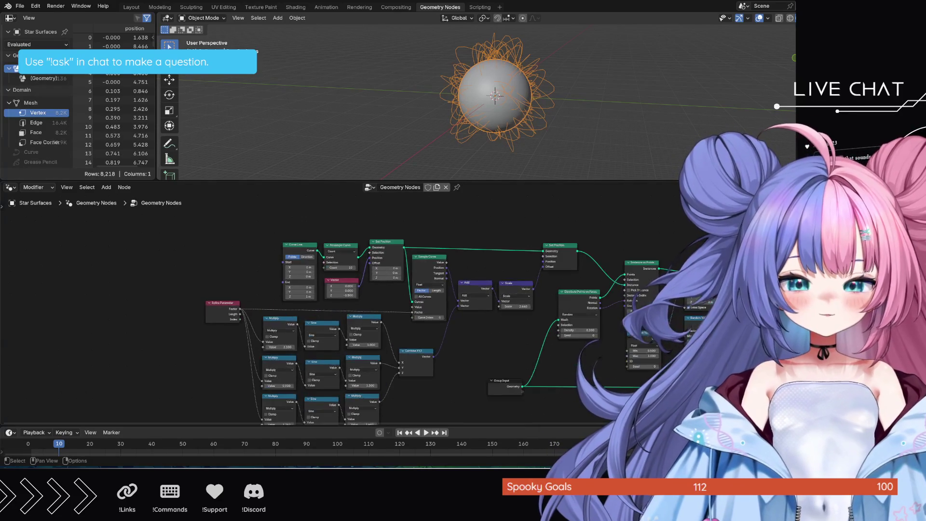
# Expand the Group Output node and place it further right of Join Geometry
pyautogui.moveTo(603, 313); pyautogui.dragTo(431, 298, button='middle')
pyautogui.scroll(3, 479, 306)
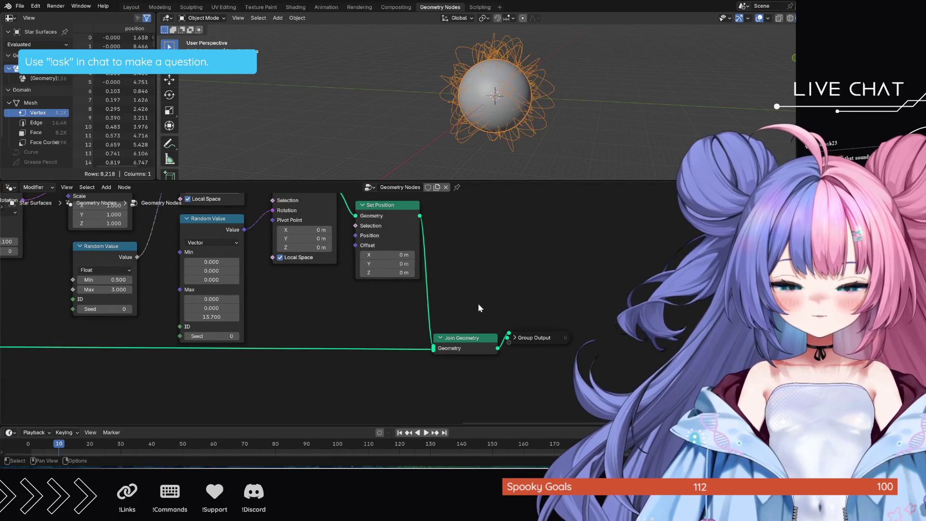
pyautogui.click(514, 338)
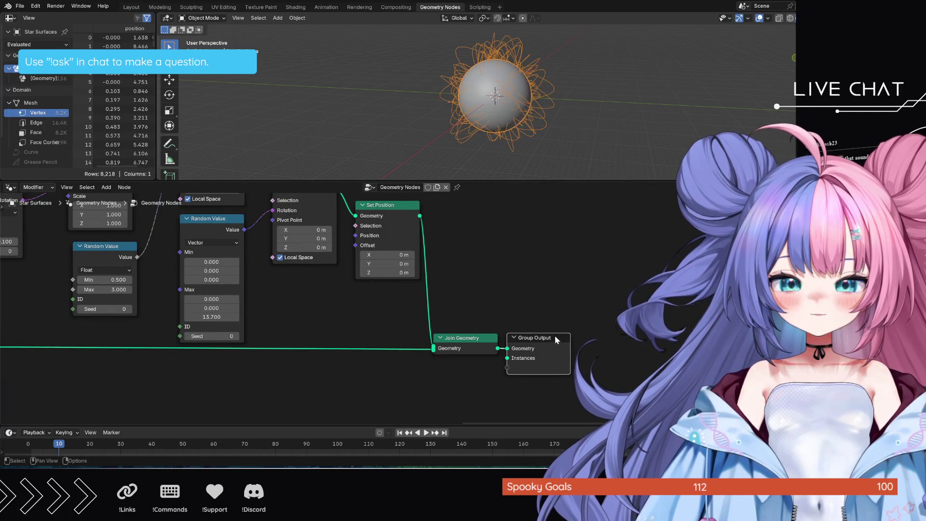
pyautogui.moveTo(560, 336); pyautogui.dragTo(615, 337)
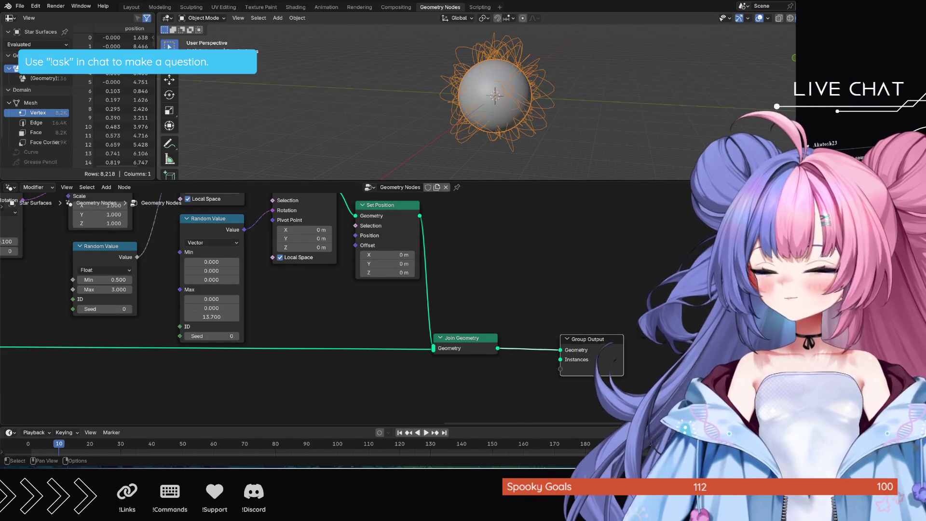
# Enlarge the node editor to nearly fill the workspace, leaving a thin strip above, and centre the instancing nodes
pyautogui.scroll(-3, 302, 367)
pyautogui.moveTo(302, 368); pyautogui.dragTo(251, 326, button='middle')
pyautogui.scroll(2, 250, 326)
pyautogui.moveTo(439, 180)
pyautogui.mouseDown()
pyautogui.moveTo(465, 147)
pyautogui.moveTo(459, 28)
pyautogui.mouseUp()
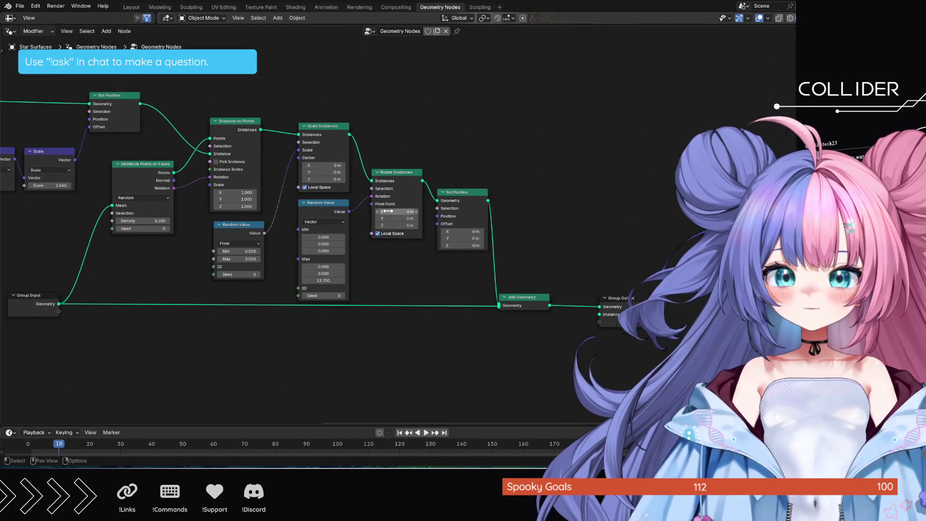
pyautogui.scroll(1, 400, 214)
pyautogui.moveTo(548, 25)
pyautogui.mouseDown()
pyautogui.moveTo(547, 57)
pyautogui.moveTo(547, 39)
pyautogui.mouseUp()
pyautogui.scroll(1, 383, 231)
pyautogui.scroll(1, 382, 231)
pyautogui.moveTo(392, 302)
pyautogui.mouseDown(button='middle')
pyautogui.moveTo(529, 344)
pyautogui.moveTo(598, 339)
pyautogui.mouseUp(button='middle')
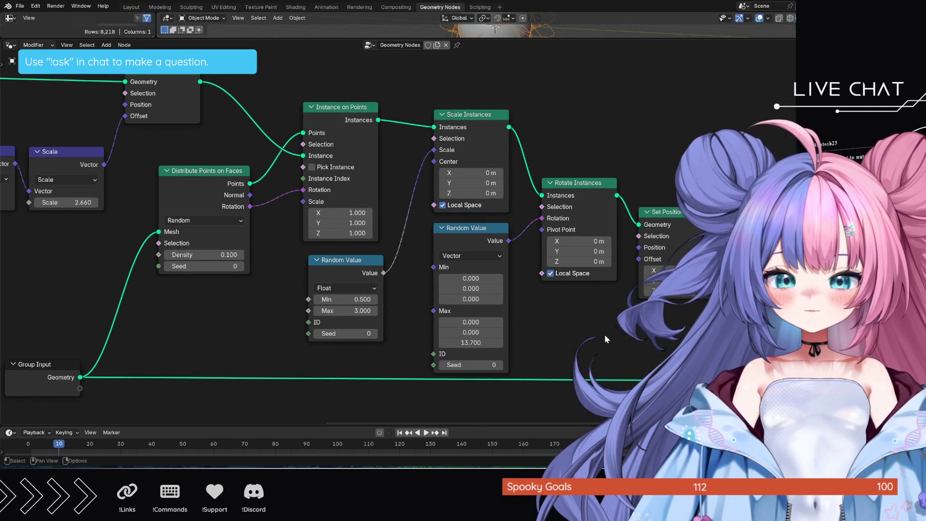
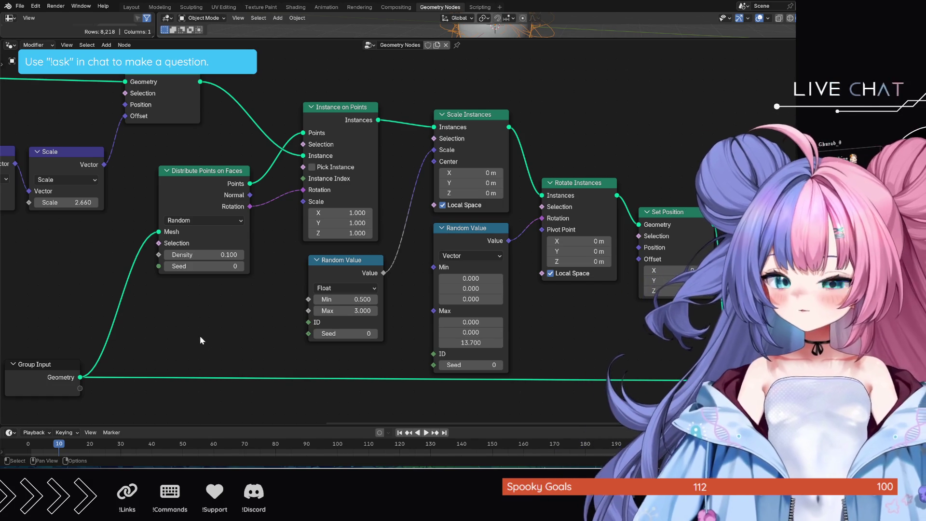
# Save Supernova.blend and zoom out in the node editor
pyautogui.hotkey('ctrl', 's')
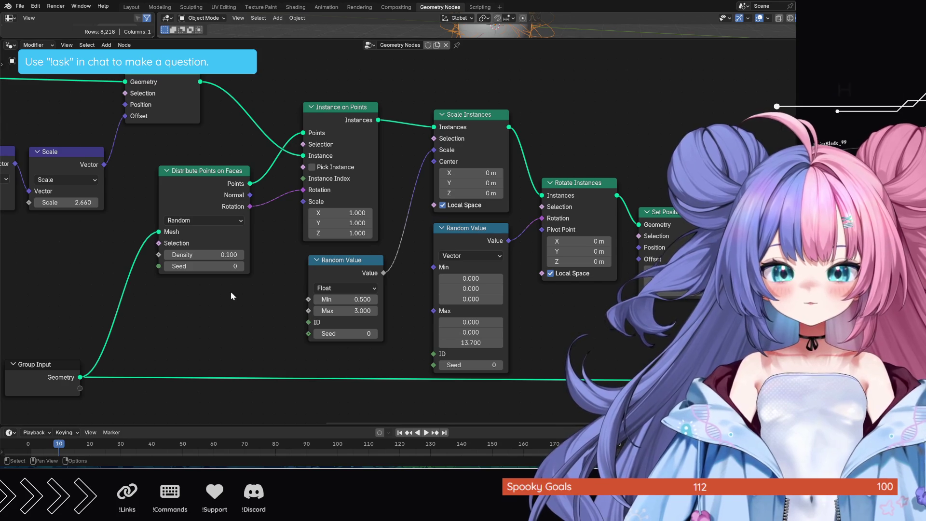
pyautogui.scroll(-2, 625, 266)
pyautogui.keyDown('shift'); pyautogui.scroll(3, 589, 231); pyautogui.keyUp('shift')
pyautogui.keyDown('ctrl'); pyautogui.scroll(-3, 569, 213); pyautogui.keyUp('ctrl')
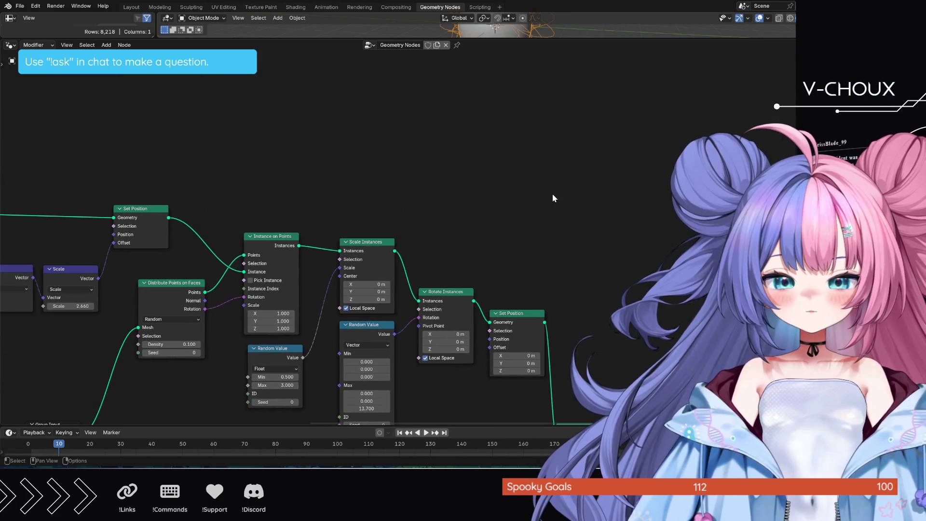
# Add a Scene Time node by searching 'sc' and place it in the tree
pyautogui.hotkey('shift', 'a')
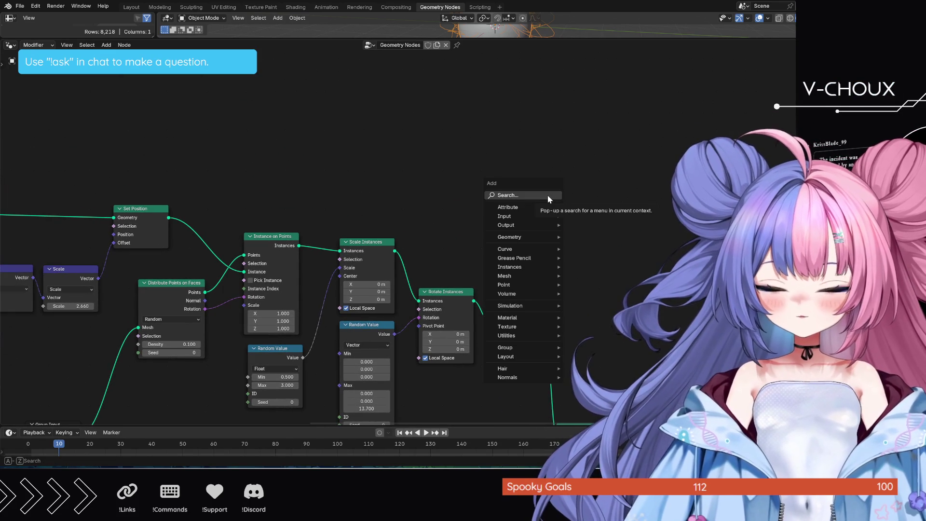
pyautogui.click(548, 195)
pyautogui.write('scene')
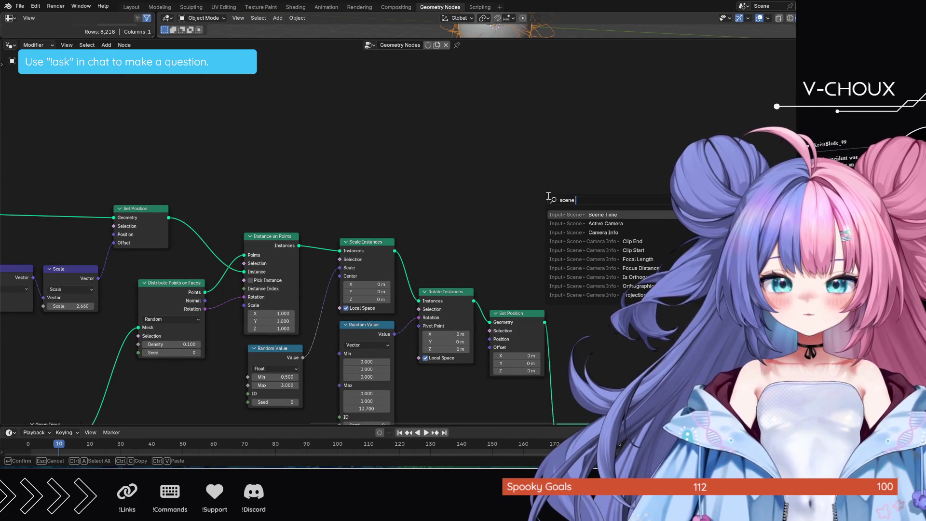
pyautogui.press('Return')
pyautogui.click(547, 195)
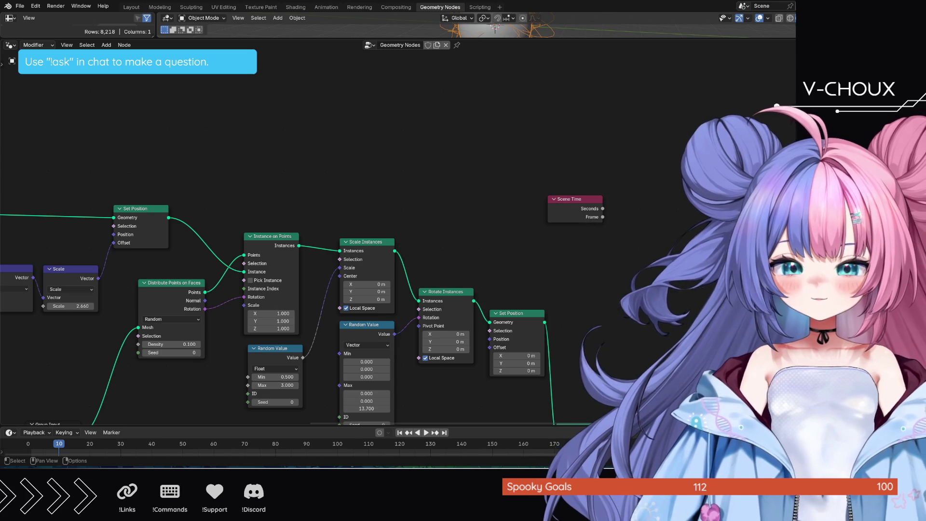
# Bring up the add-node menu to start adding a Modulo node
pyautogui.hotkey('shift', 'a')
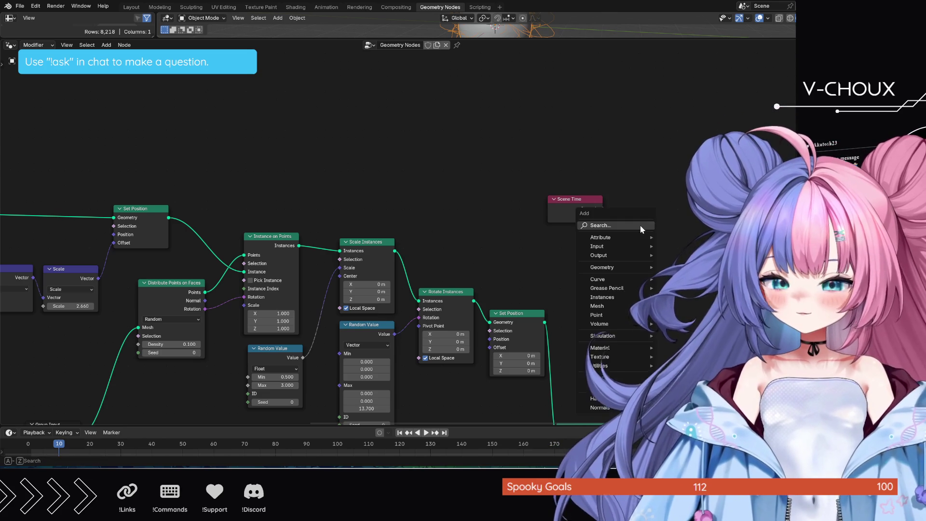
# Add an integer Modulo math node via a 'modulo' search and place it beside Scene Time
pyautogui.write('module')
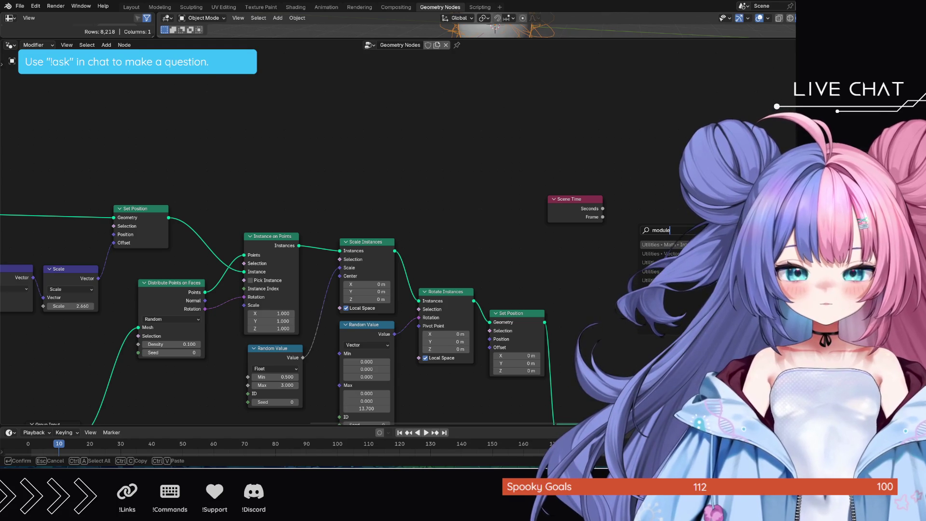
pyautogui.press('Escape')
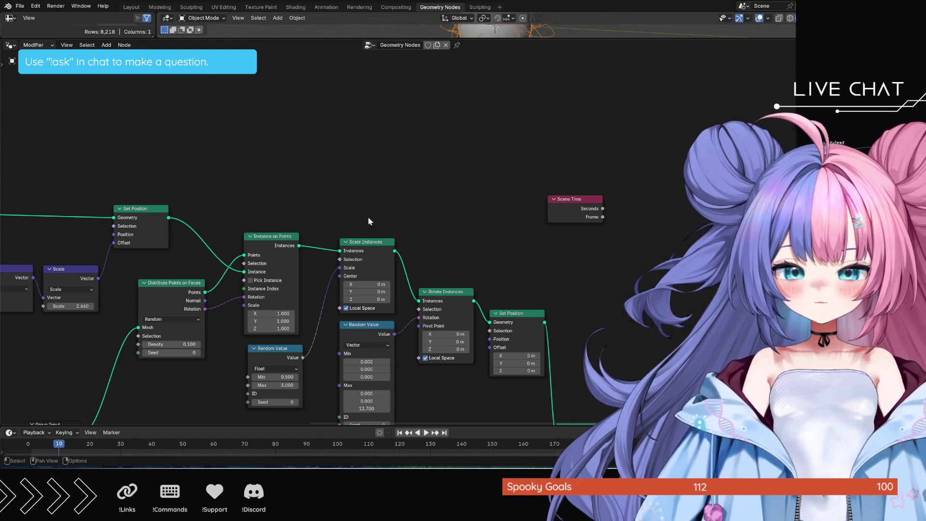
pyautogui.hotkey('shift', 'a')
pyautogui.write('mo')
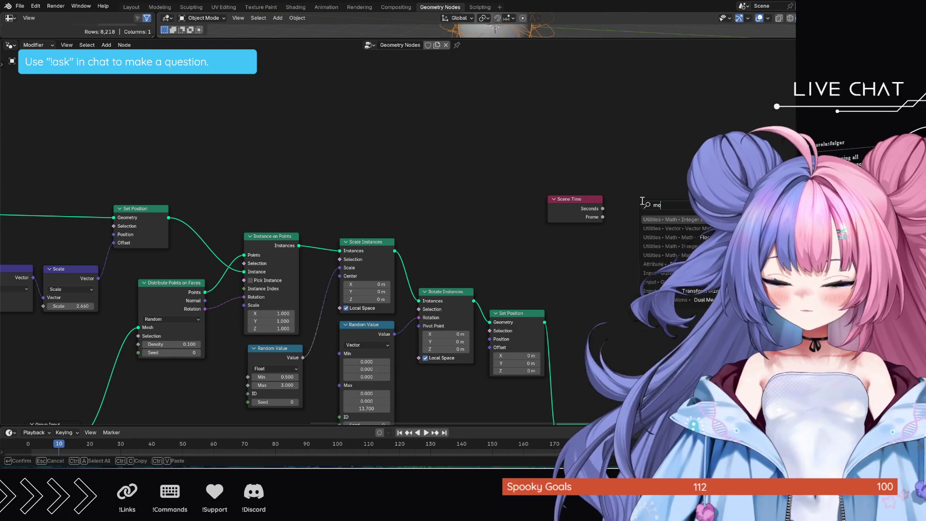
pyautogui.write('dulo')
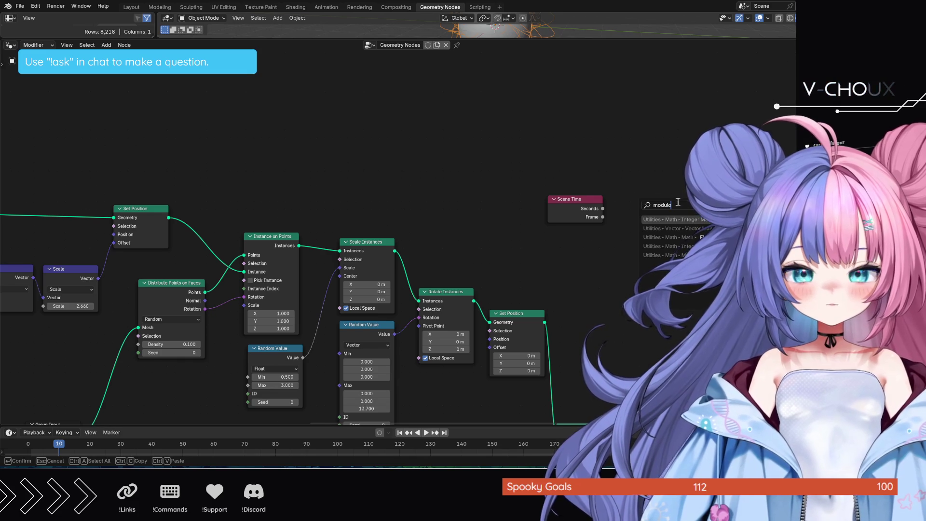
pyautogui.press('Return')
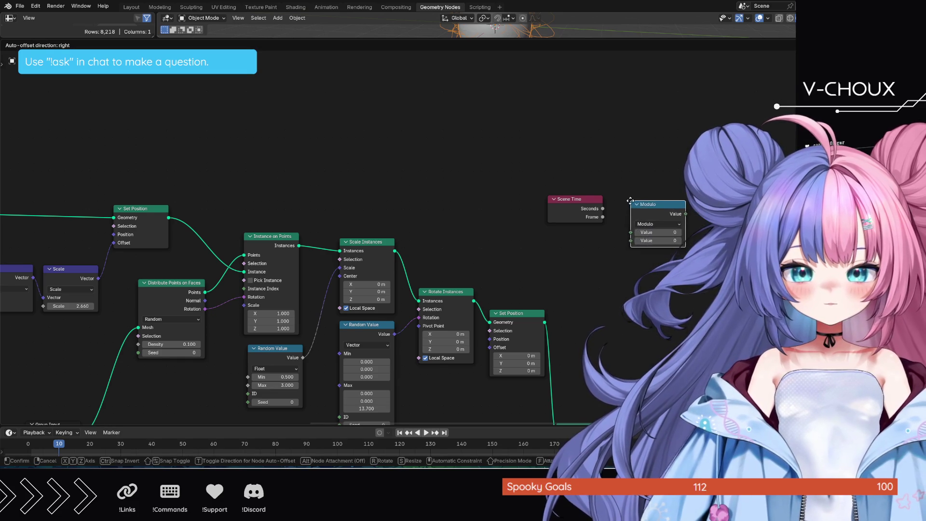
pyautogui.click(629, 198)
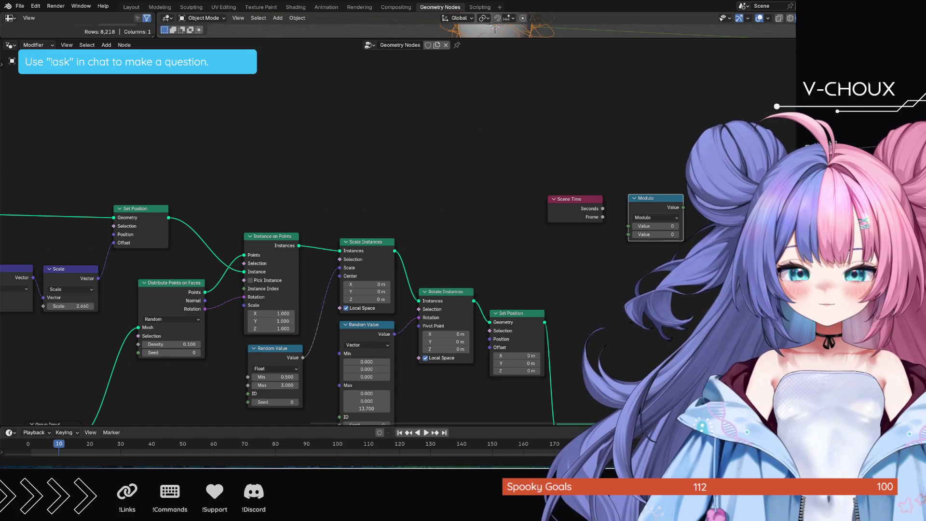
pyautogui.click(499, 213)
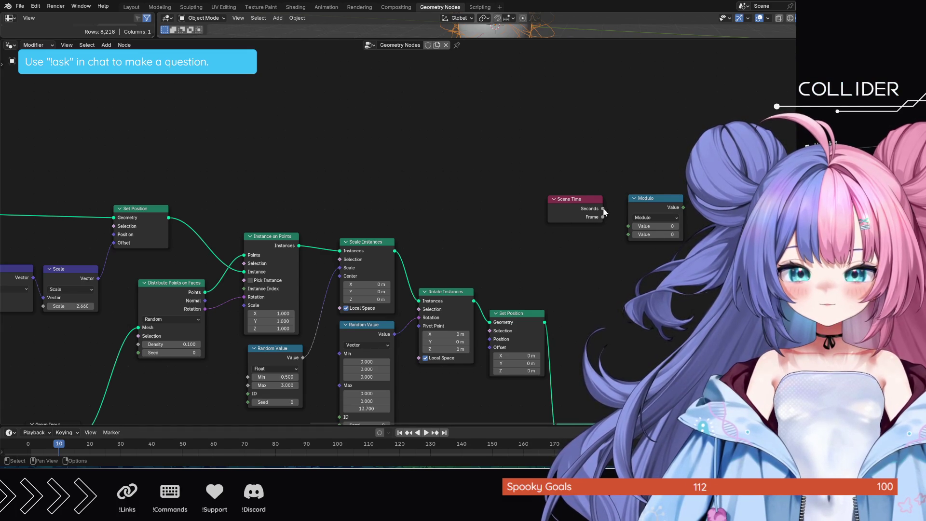
pyautogui.moveTo(602, 217); pyautogui.dragTo(627, 226)
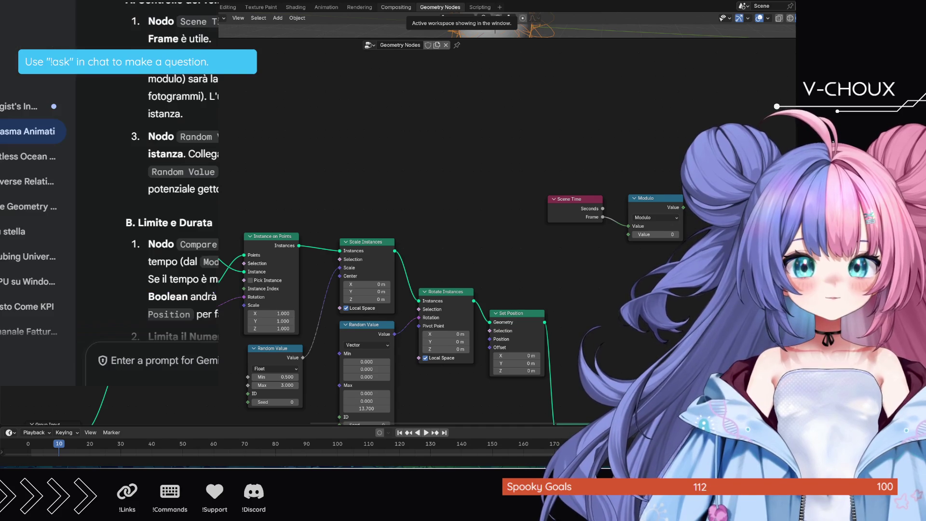
# In a new tab, search Google for 'e' and preview letter E images, ending on the poster
pyautogui.hotkey('ctrl', 't')
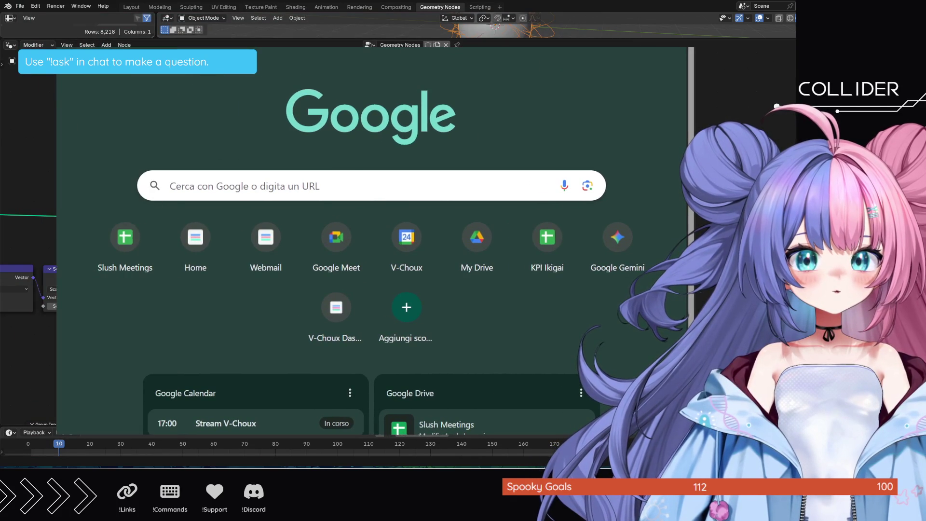
pyautogui.click(337, 186)
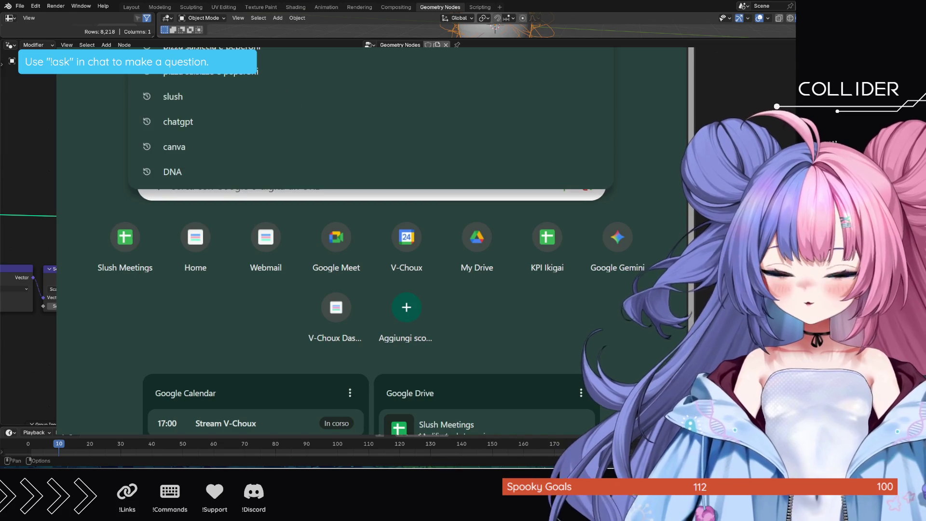
pyautogui.write('e')
pyautogui.press('Return')
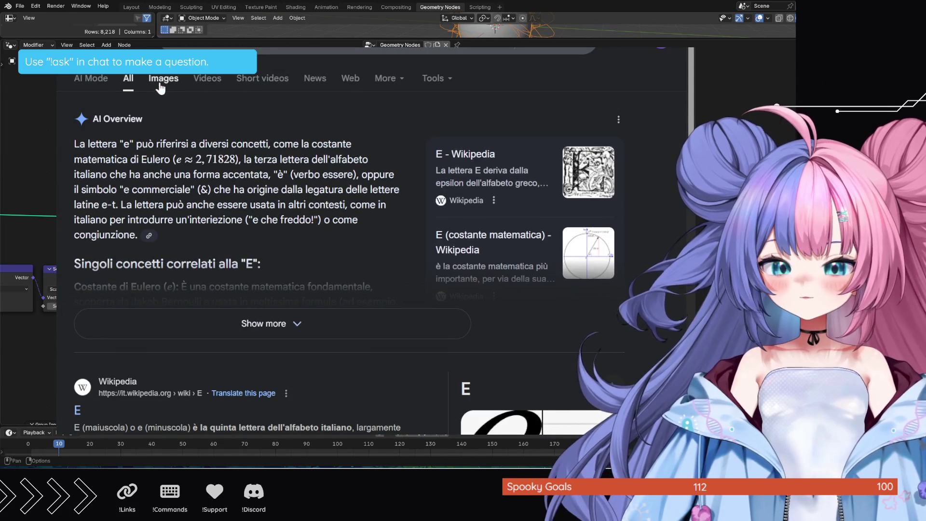
pyautogui.click(160, 82)
pyautogui.click(197, 181)
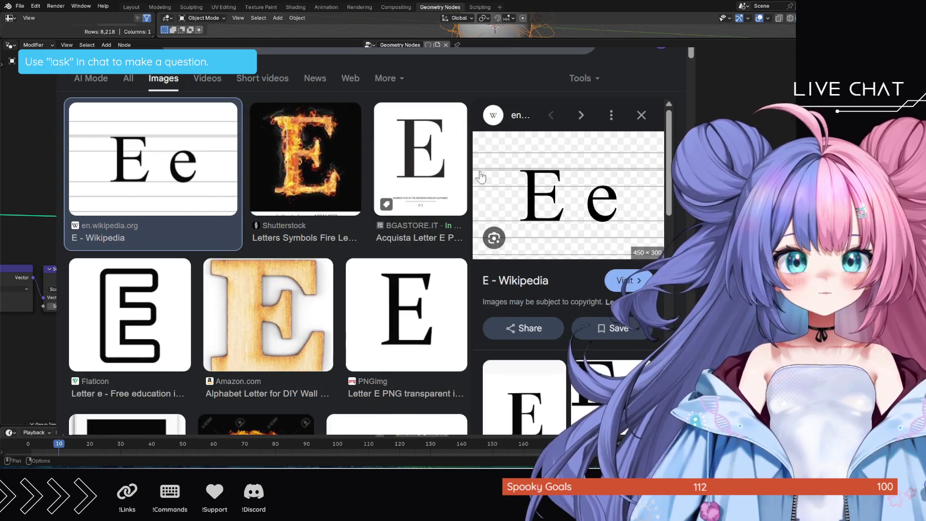
pyautogui.click(444, 183)
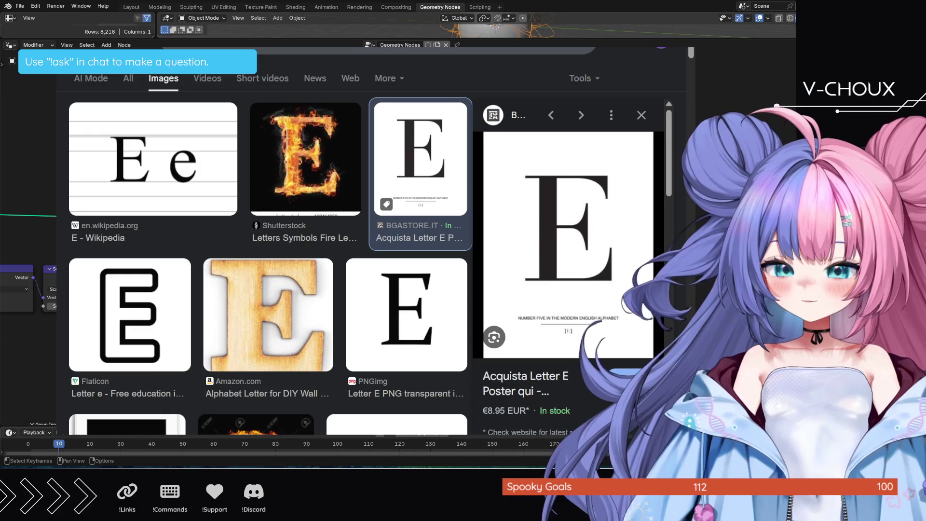
# Search for 'i' and preview the Letter I Poster image
pyautogui.write('i')
pyautogui.press('Return')
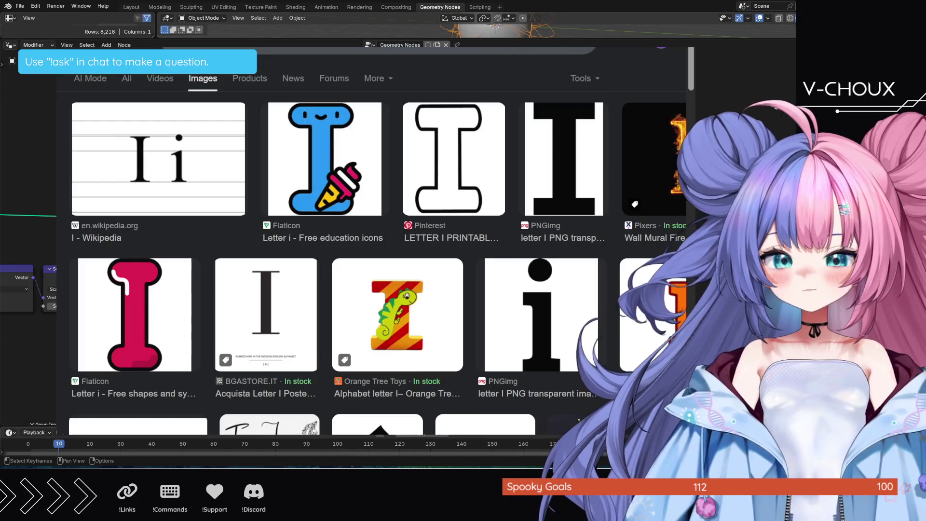
pyautogui.click(279, 309)
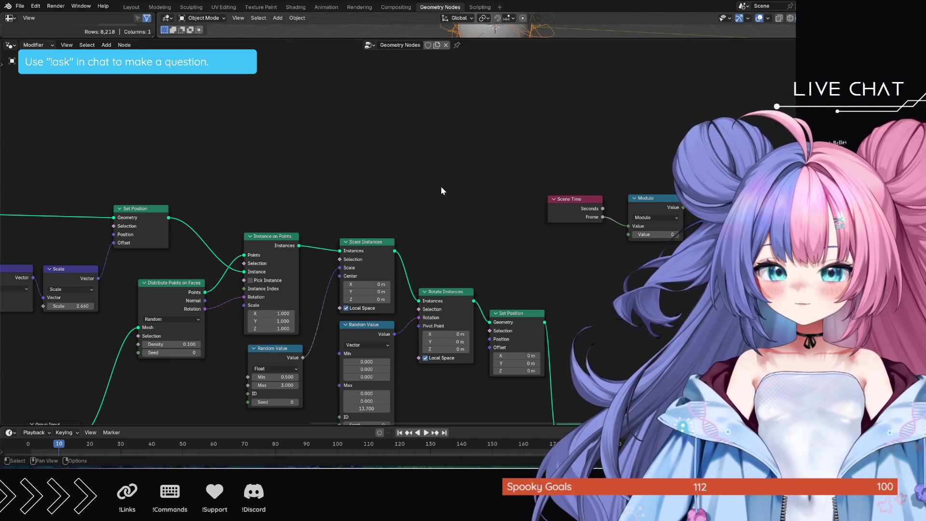
# Search the add-node list for 'rando' so Random Value shows as the top match
pyautogui.hotkey('shift', 'a')
pyautogui.write('ranbo')
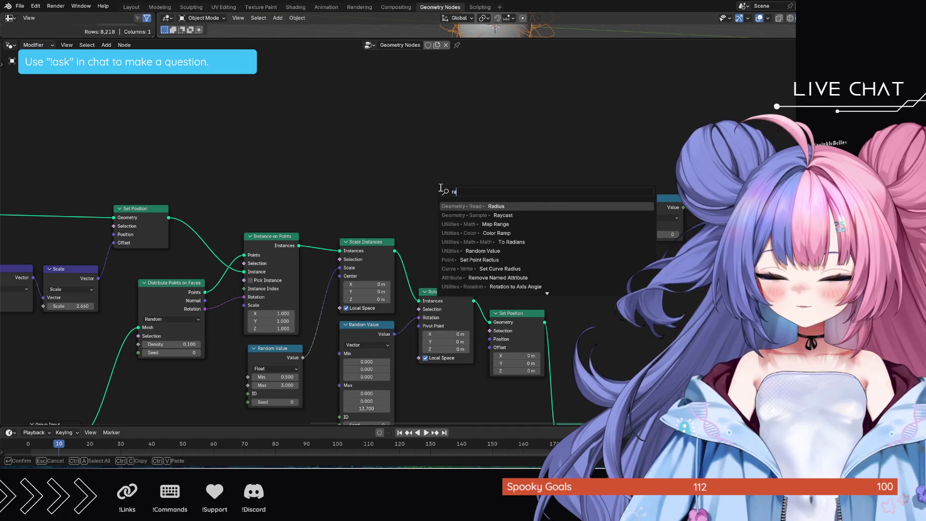
pyautogui.press('BackSpace')
pyautogui.press('BackSpace')
pyautogui.write('do')
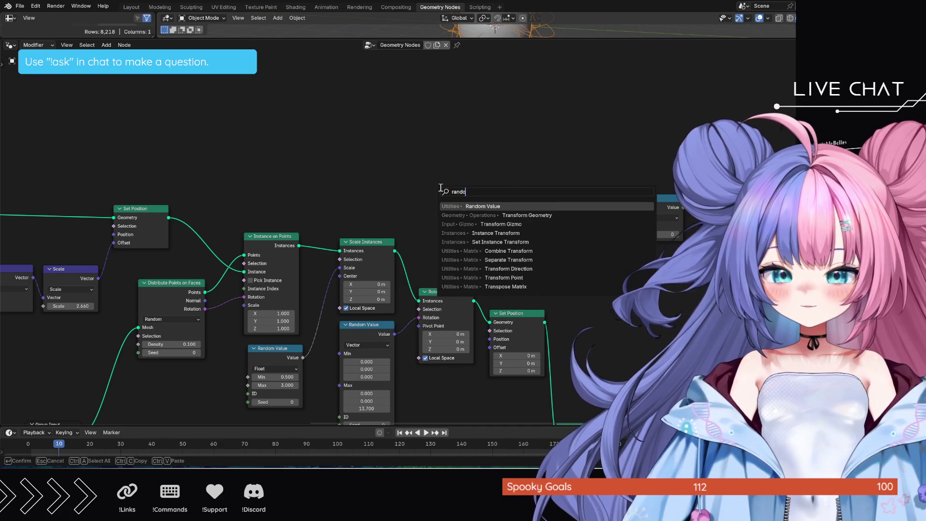